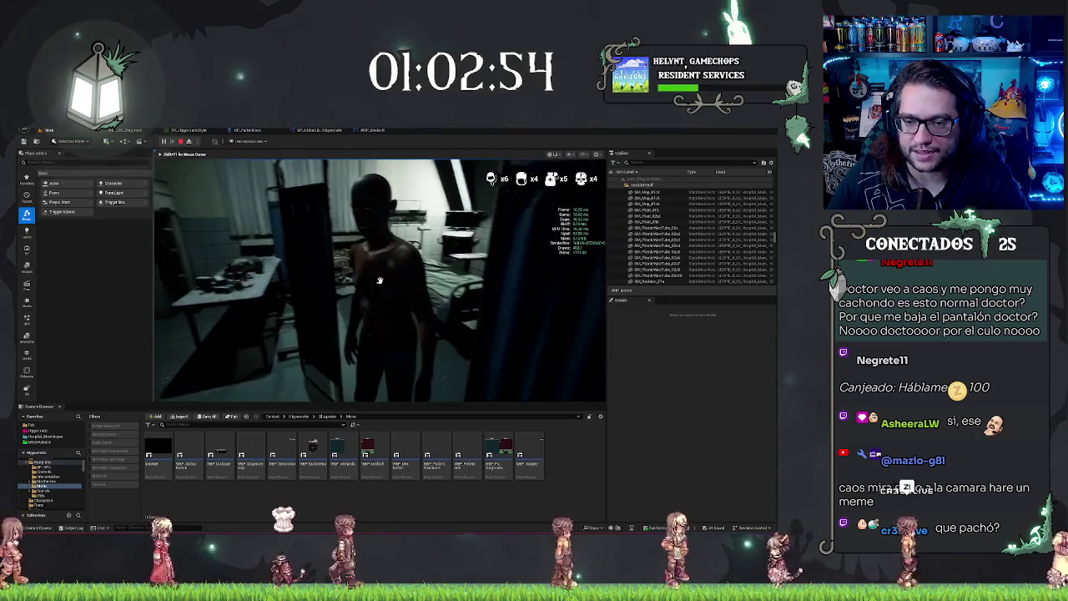
- Talk to the patient in the playtest, dismiss the dialogue, and choose a surgery tool for the abdomen
key(e)
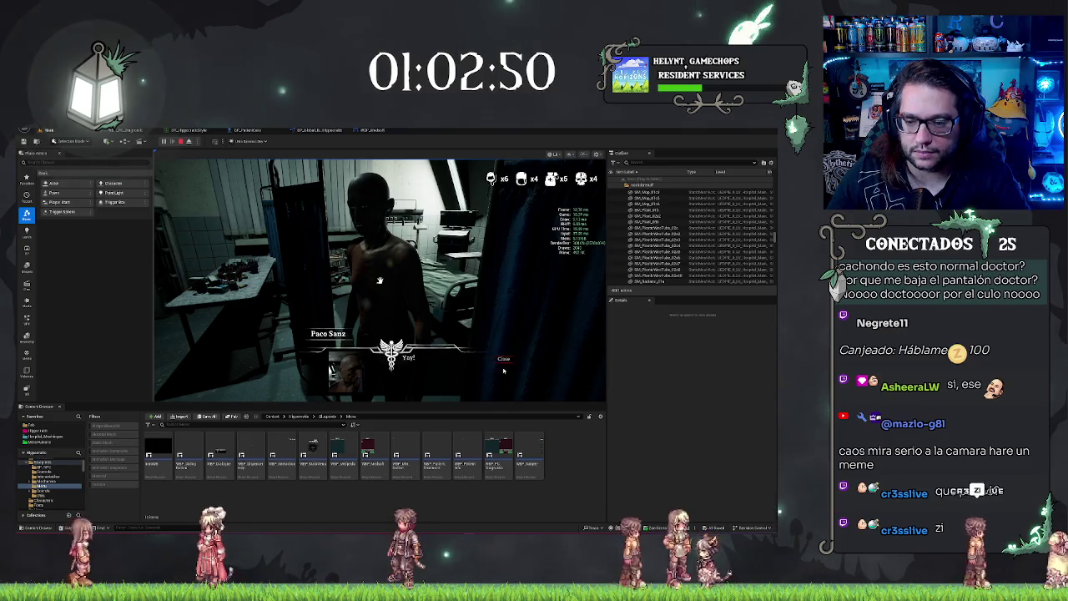
click(499, 359)
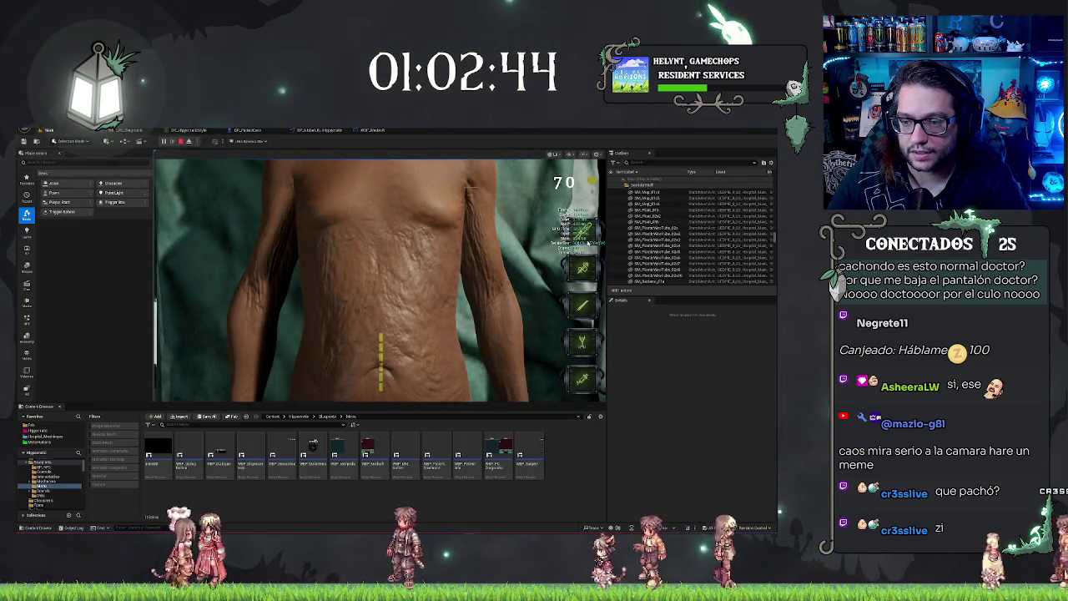
click(404, 253)
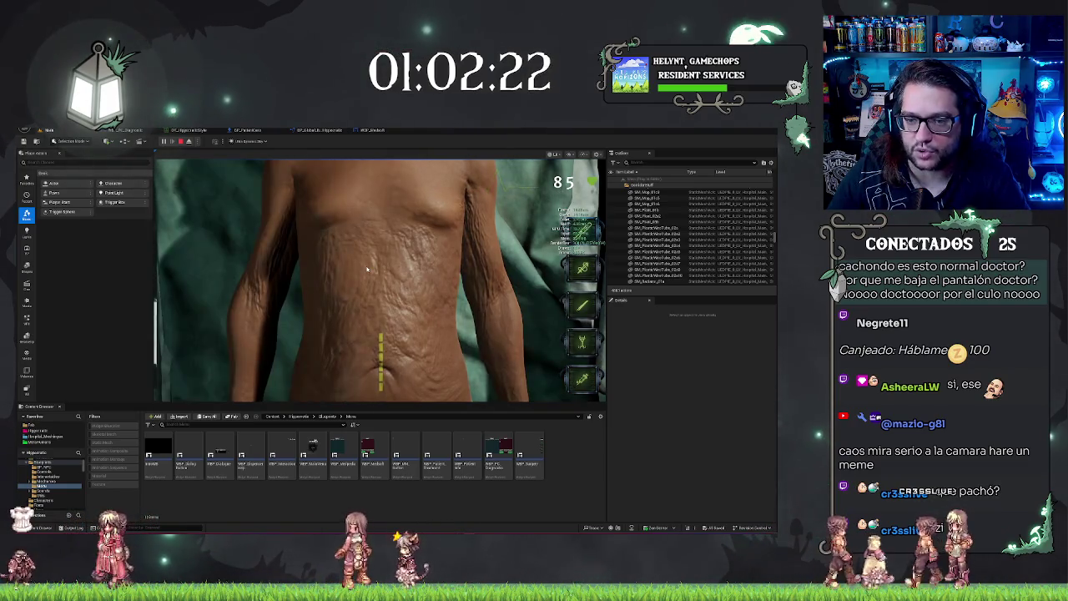
- Cut two side-by-side scalpel incisions into the patient's abdomen
click(366, 267)
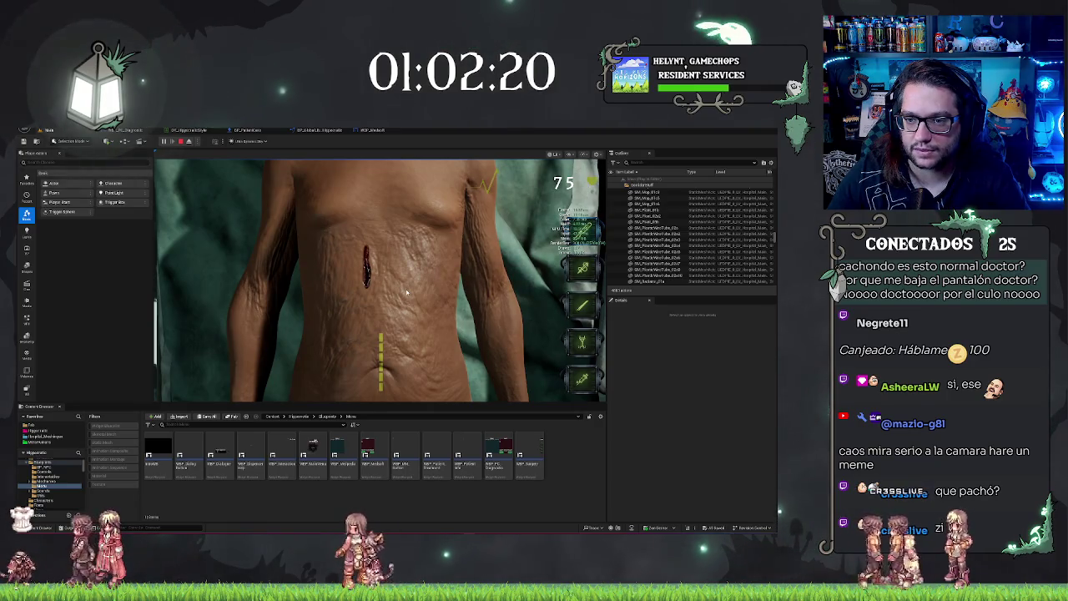
click(407, 288)
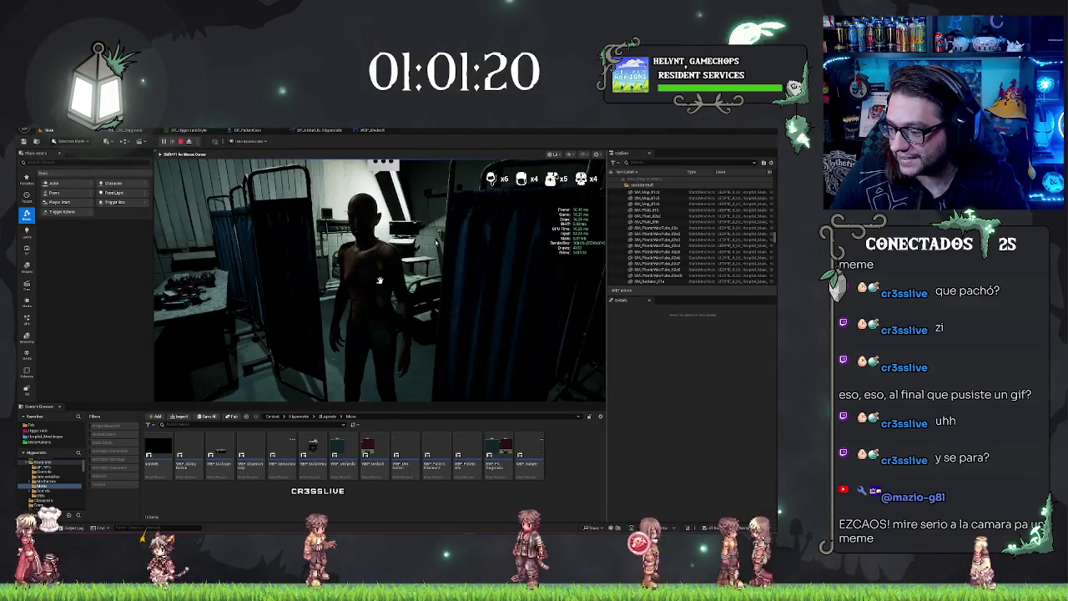
- Stop the playtest, reframe the level view on the patient, and go up from Menu to Blueprints
key(Escape)
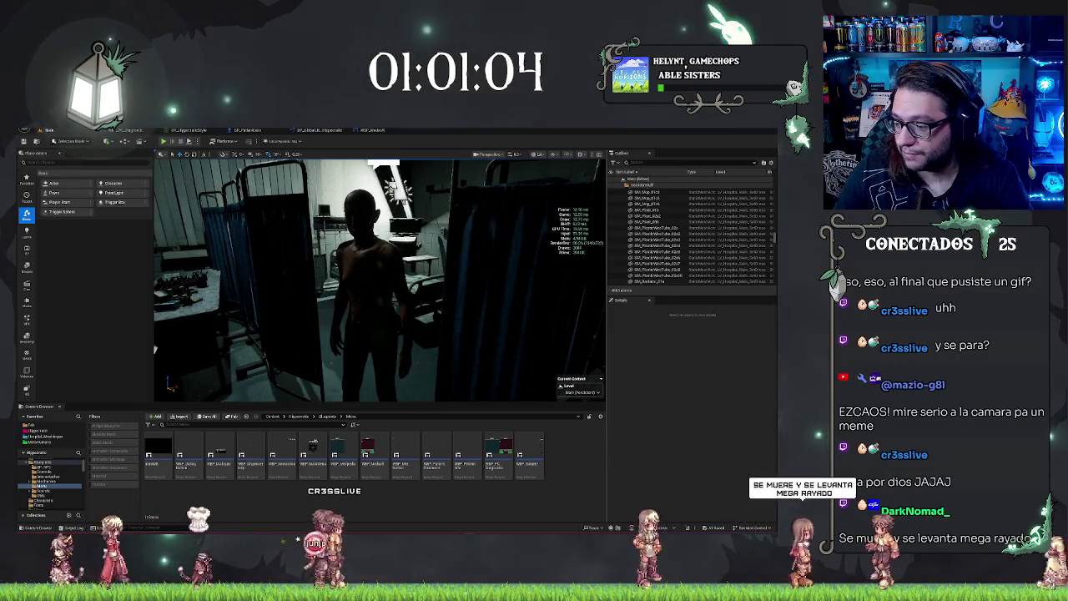
mouse_move(524, 219)
mouse_down()
mouse_move(501, 218)
mouse_move(472, 258)
mouse_up()
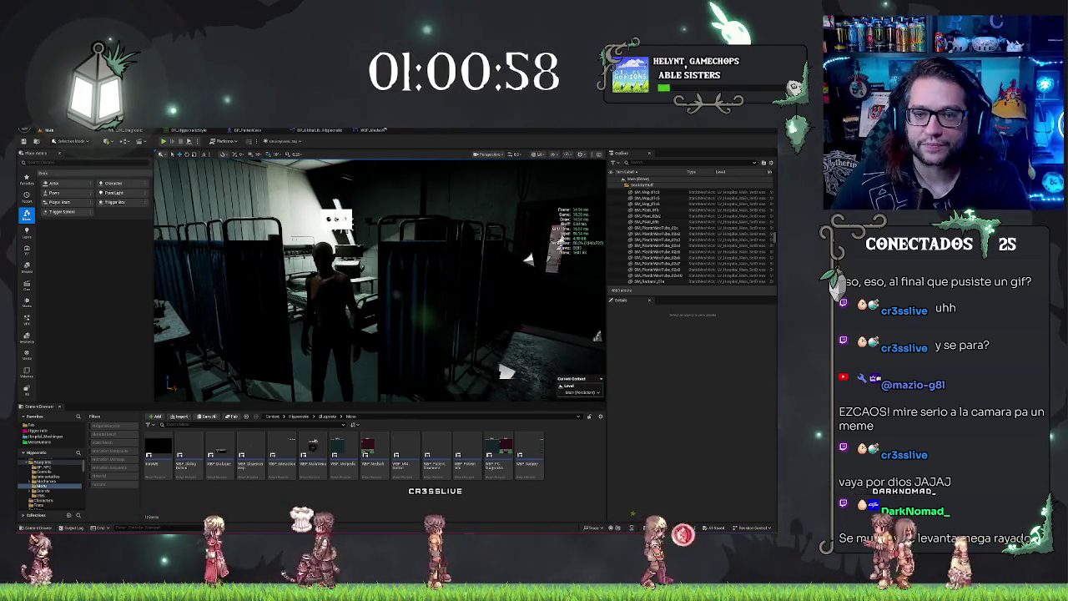
click(328, 416)
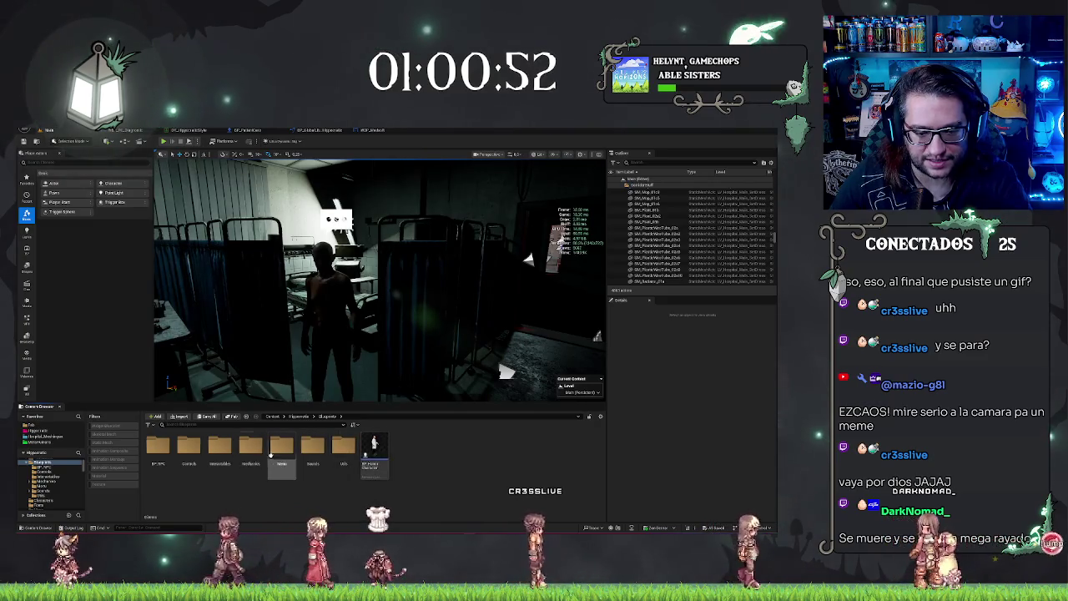
- Navigate Hippocratic > Textures > Materials, open a material instance, then return to the level tab
key(BackSpace)
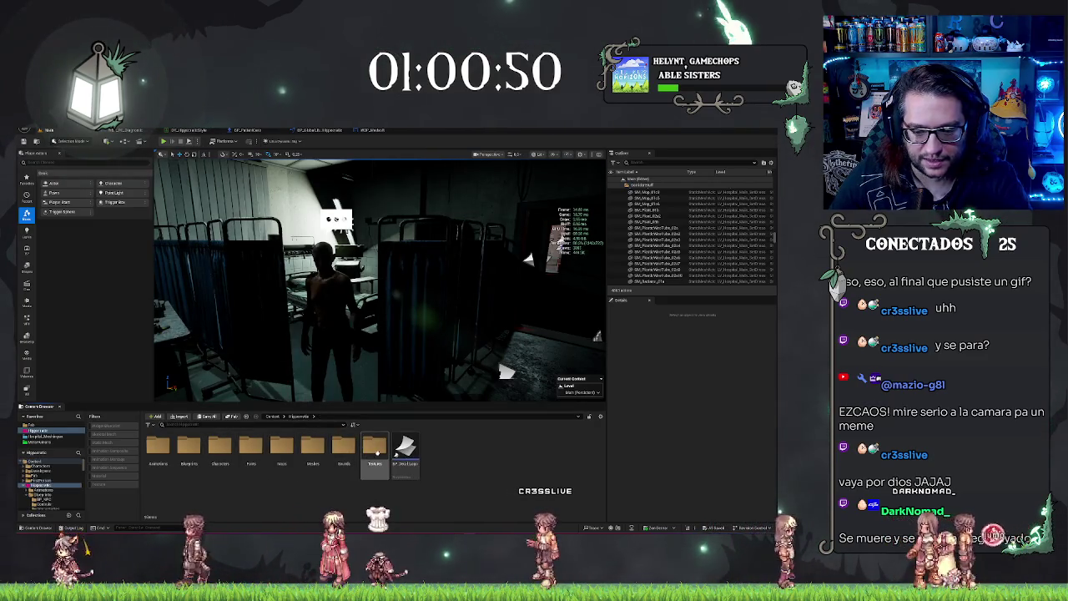
double_click(377, 452)
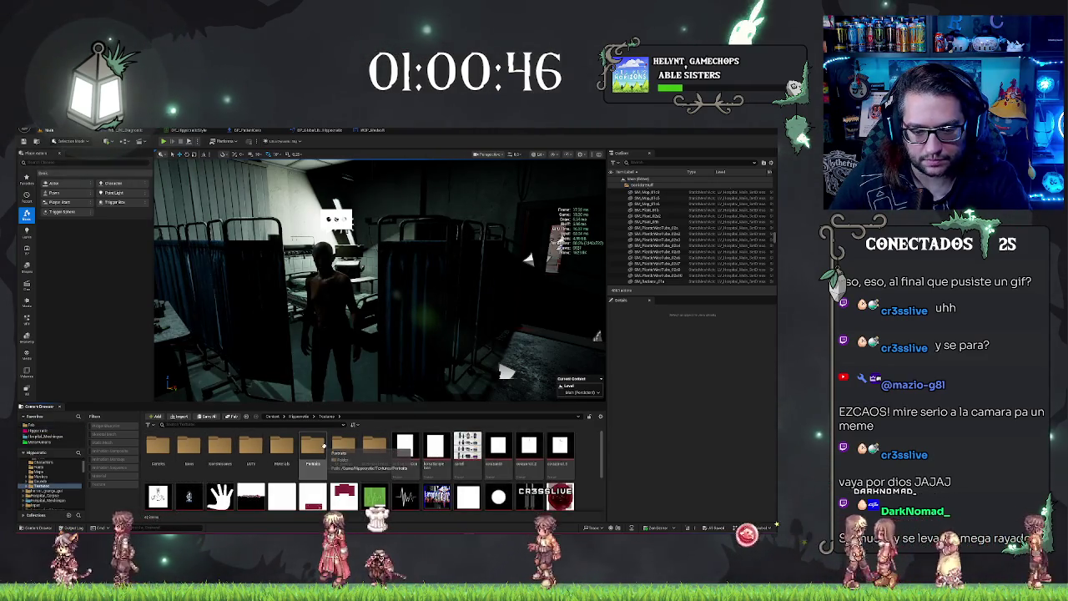
double_click(281, 447)
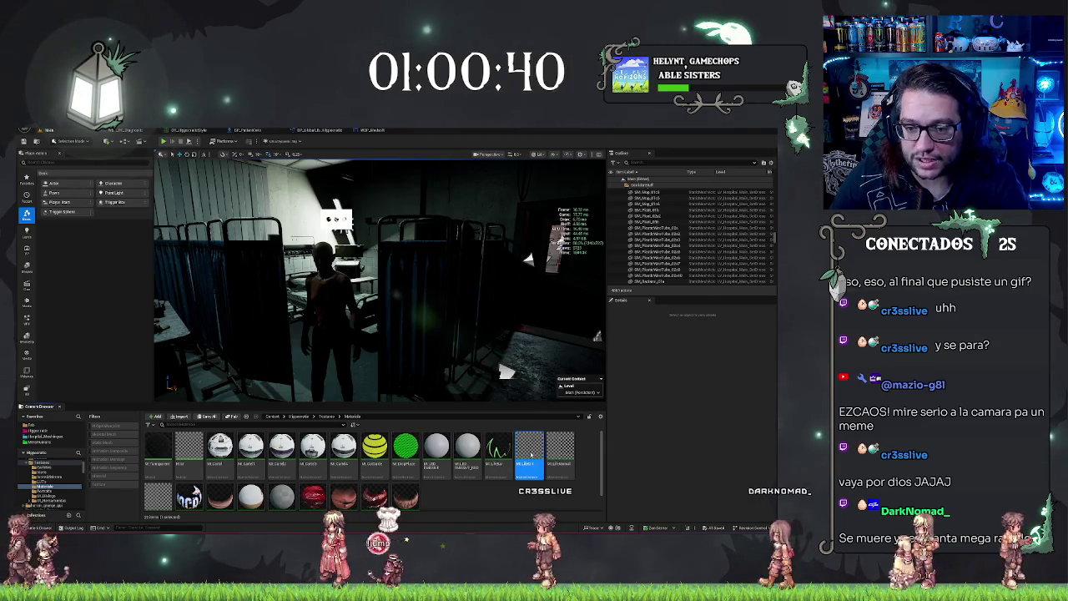
double_click(531, 455)
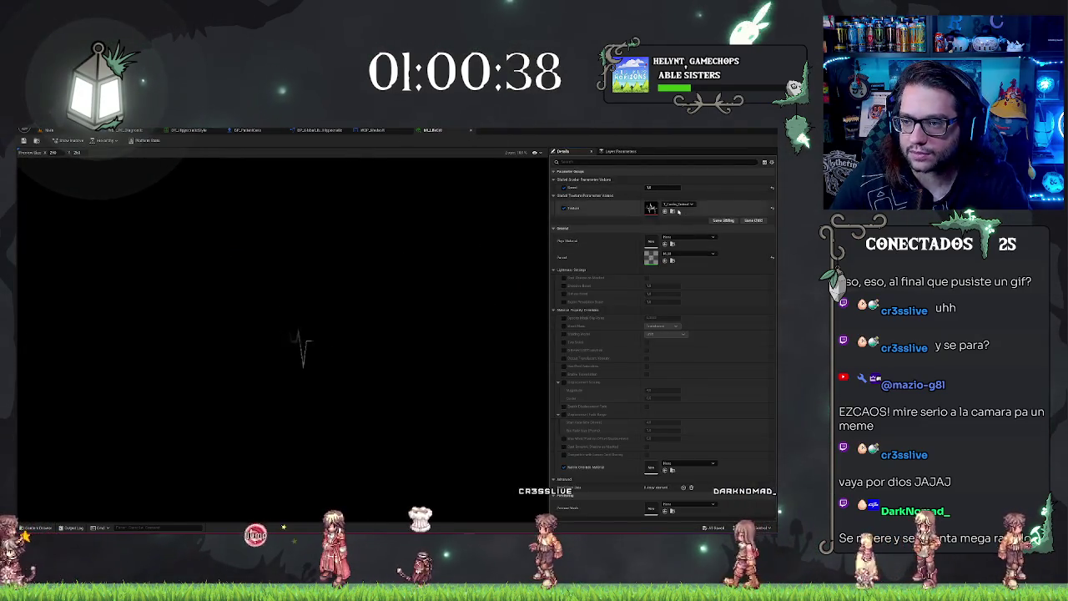
click(48, 129)
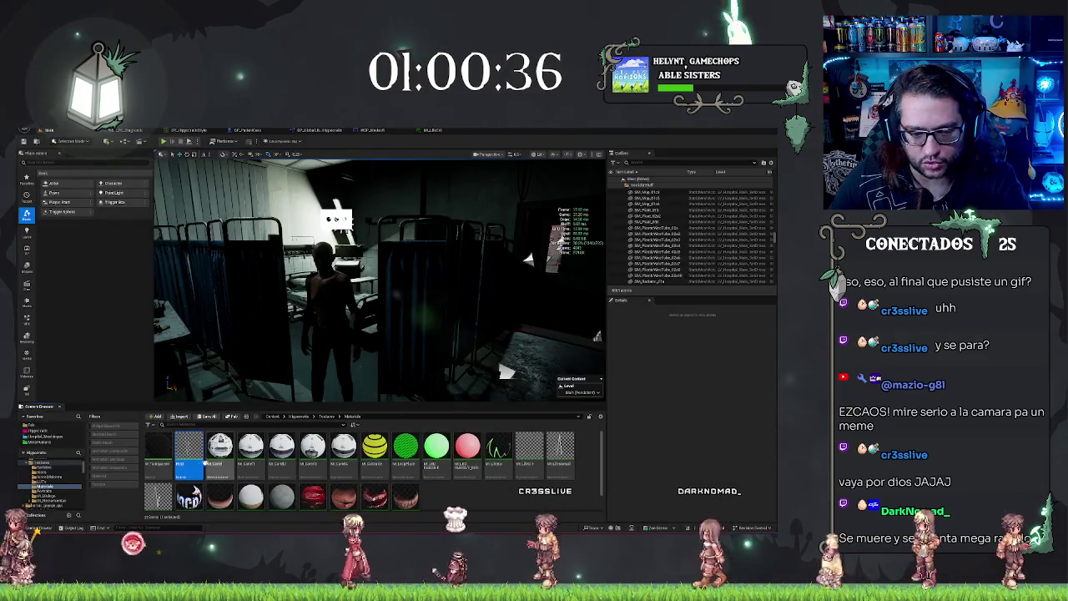
- Open M_UI, frame all nodes, and select the Speed, Multiply, texture and panner nodes to inspect them
double_click(189, 447)
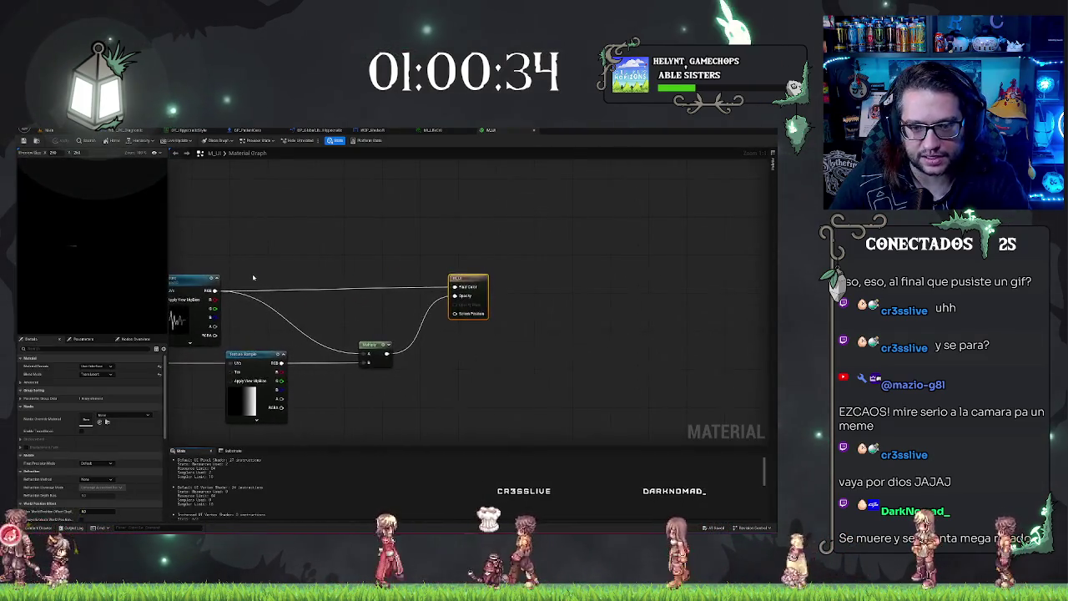
key(Home)
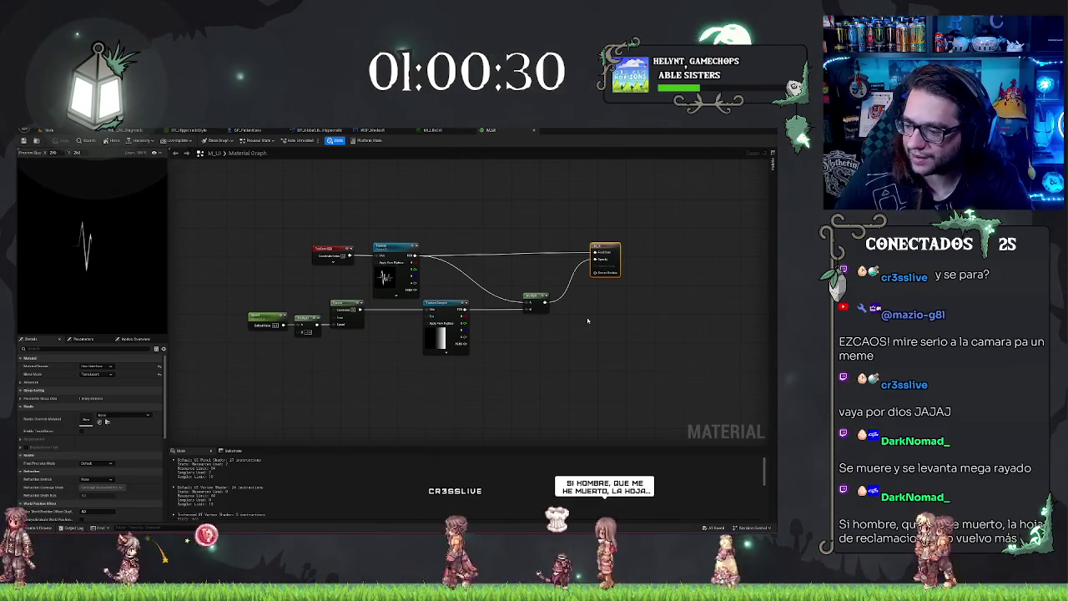
scroll(579, 330, up, 2)
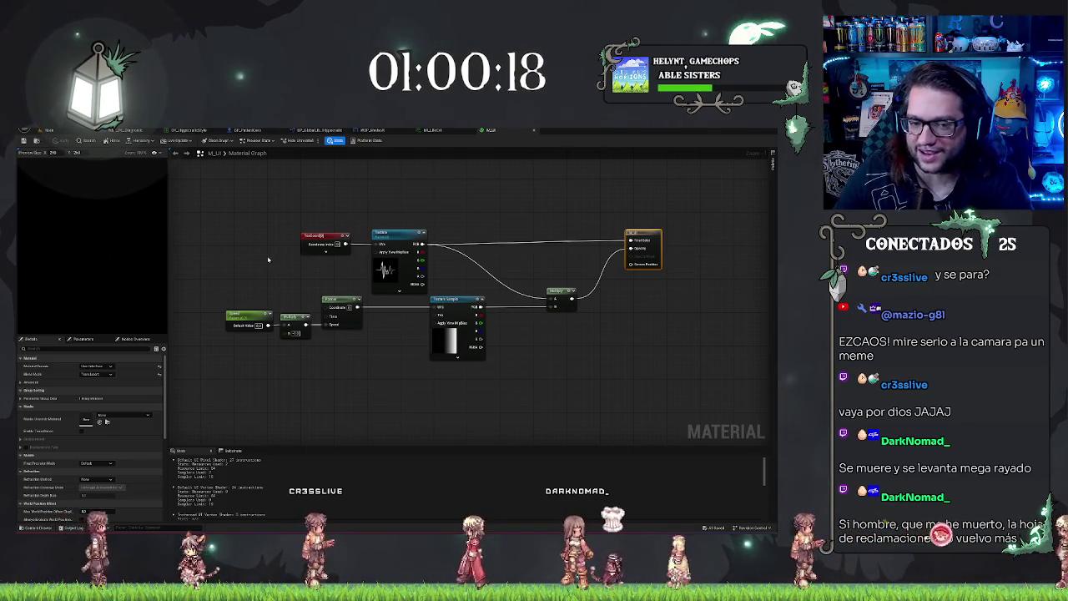
click(240, 326)
shift+click(294, 325)
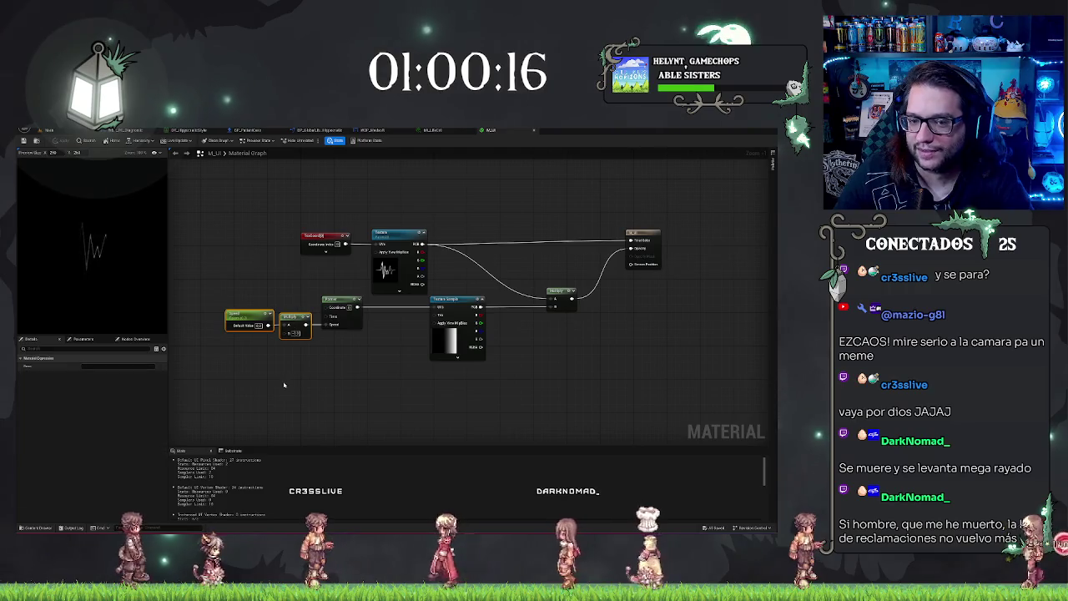
mouse_move(299, 197)
mouse_down()
mouse_move(514, 362)
mouse_move(675, 387)
mouse_move(647, 415)
mouse_move(632, 406)
mouse_move(509, 440)
mouse_move(644, 406)
mouse_move(648, 390)
mouse_up()
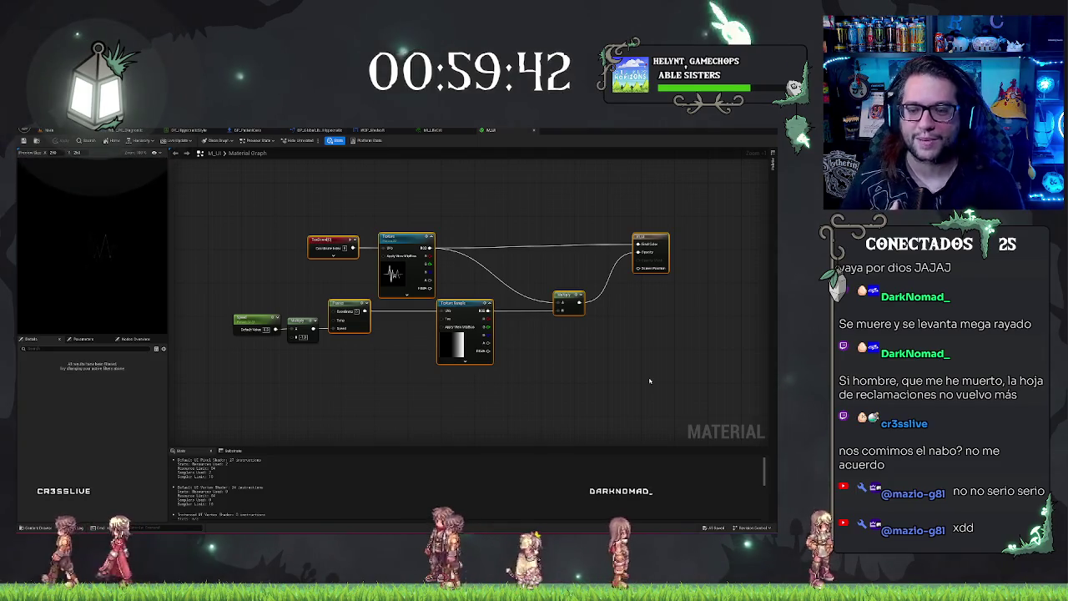
click(422, 208)
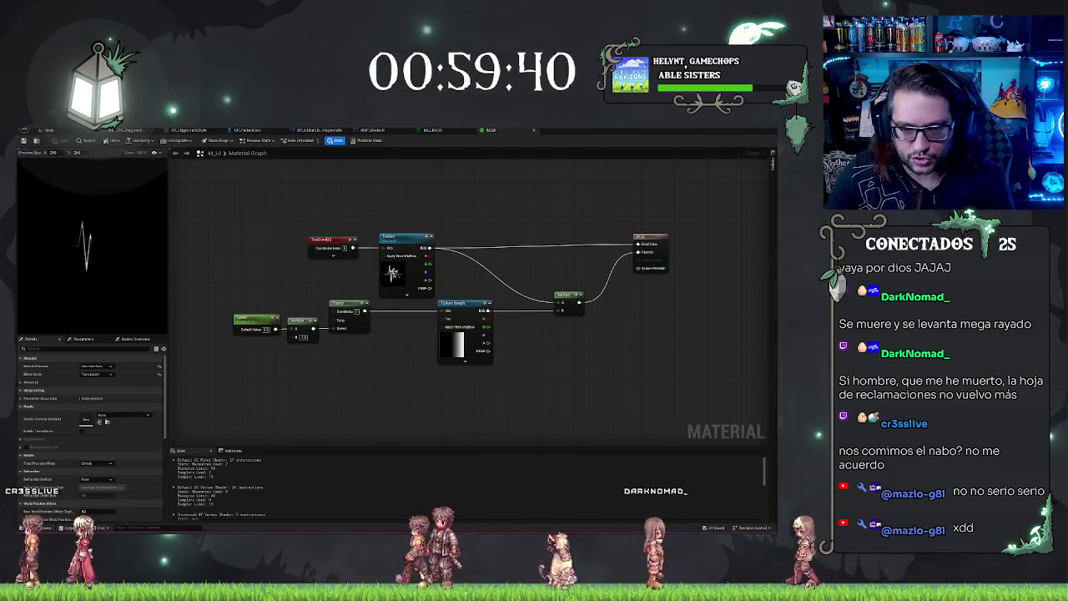
click(393, 272)
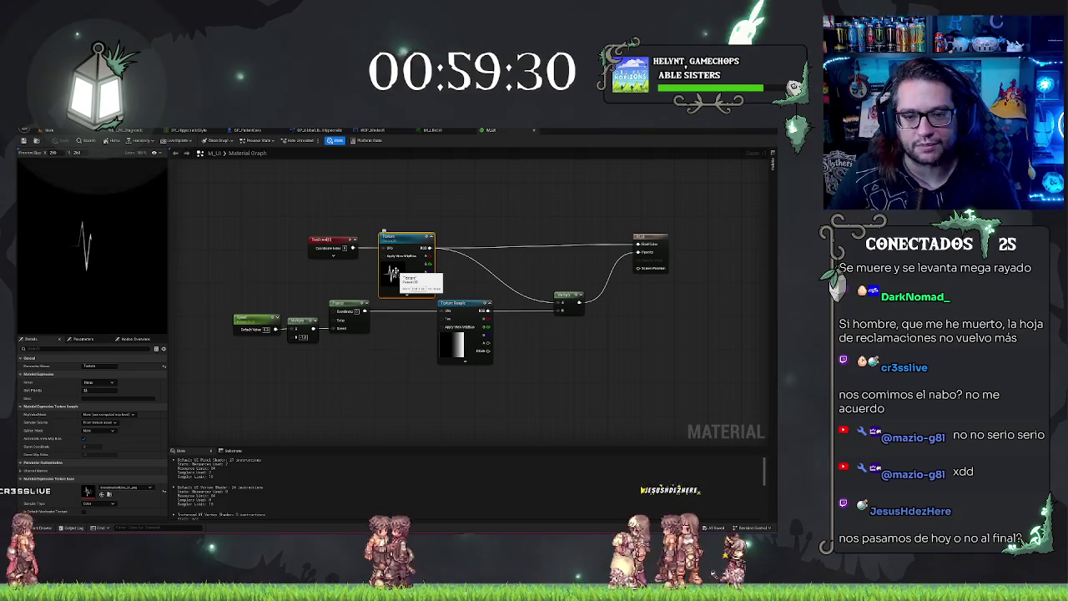
click(415, 199)
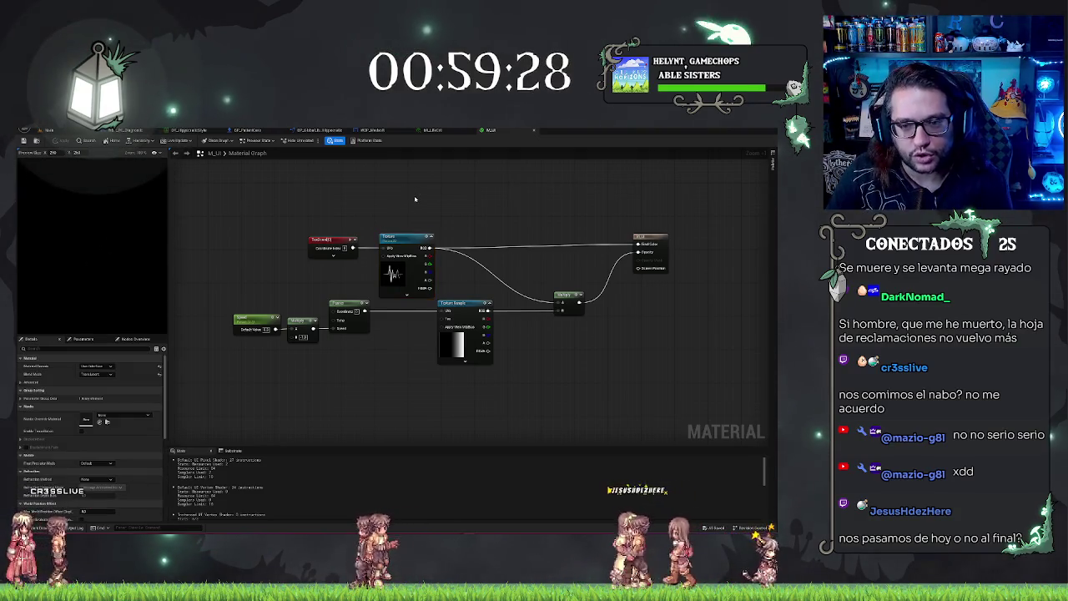
click(407, 238)
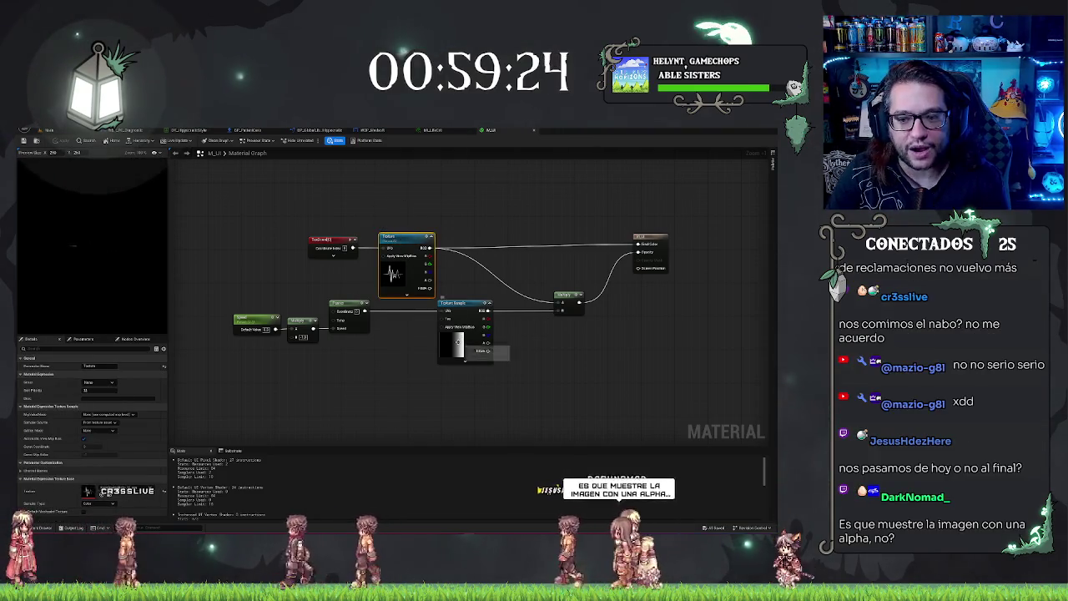
click(457, 342)
scroll(469, 400, up, 1)
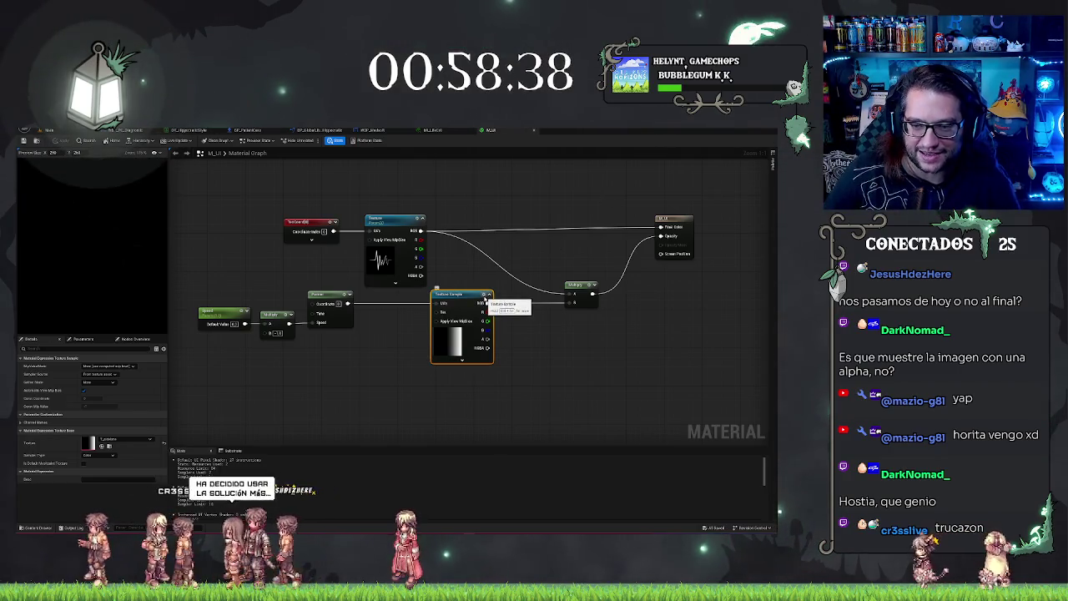
- Preview the gradient Texture Sample and Multiply outputs, check the Panner settings, then close M_UI
key(space)
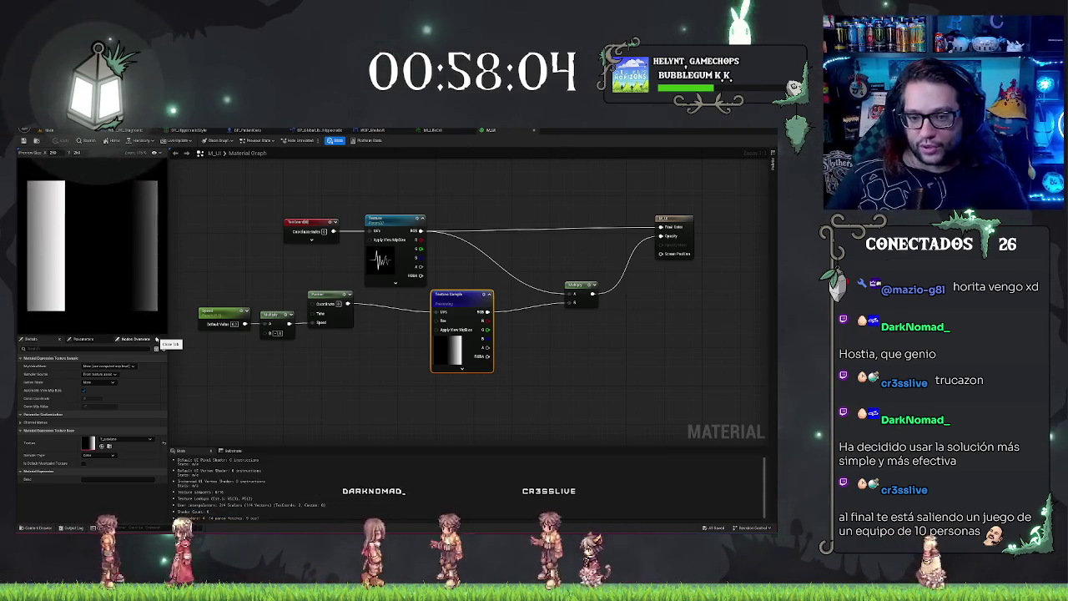
click(581, 285)
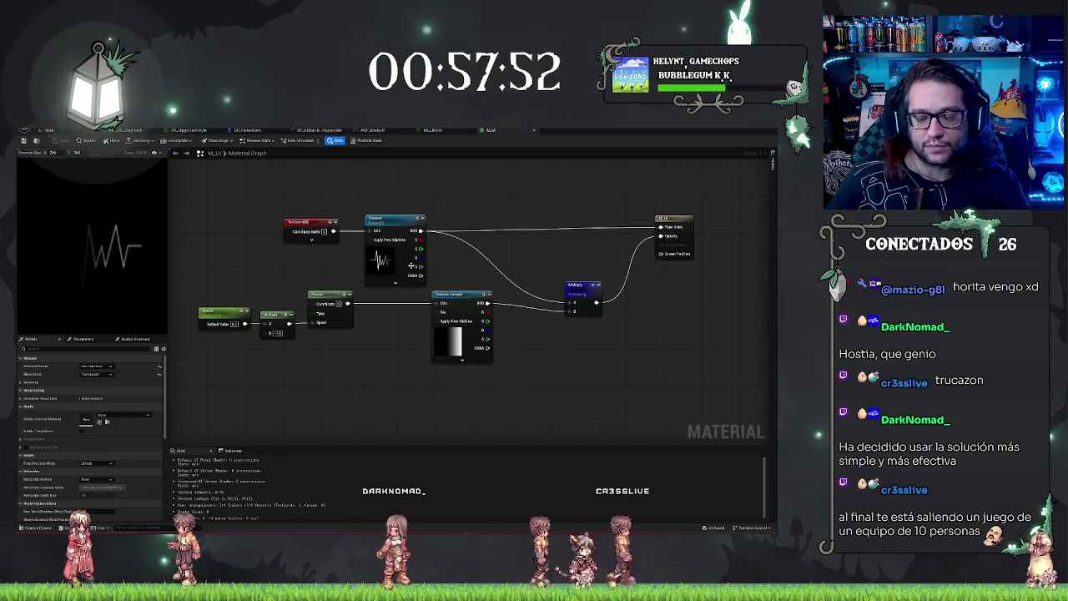
click(330, 307)
click(371, 360)
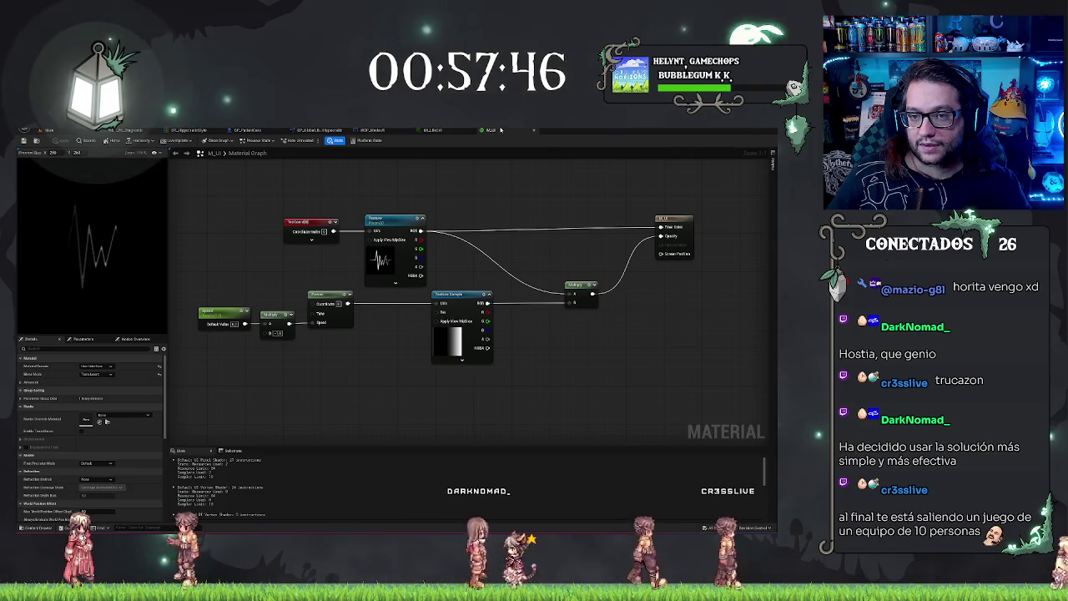
click(534, 130)
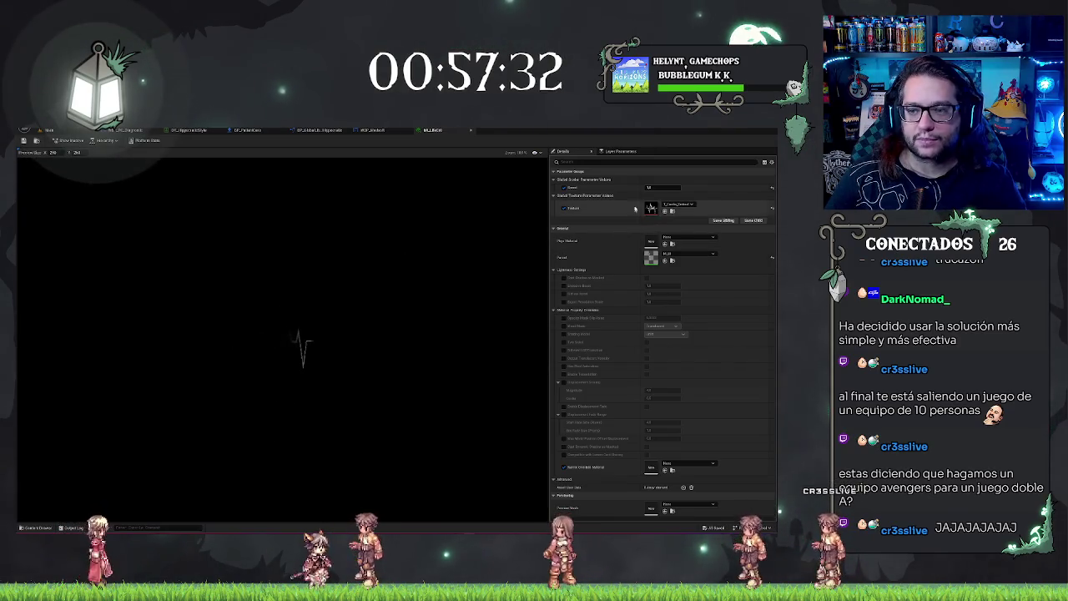
- Select the Speed parameter, close the material instance editor, and return to the level viewport
click(678, 185)
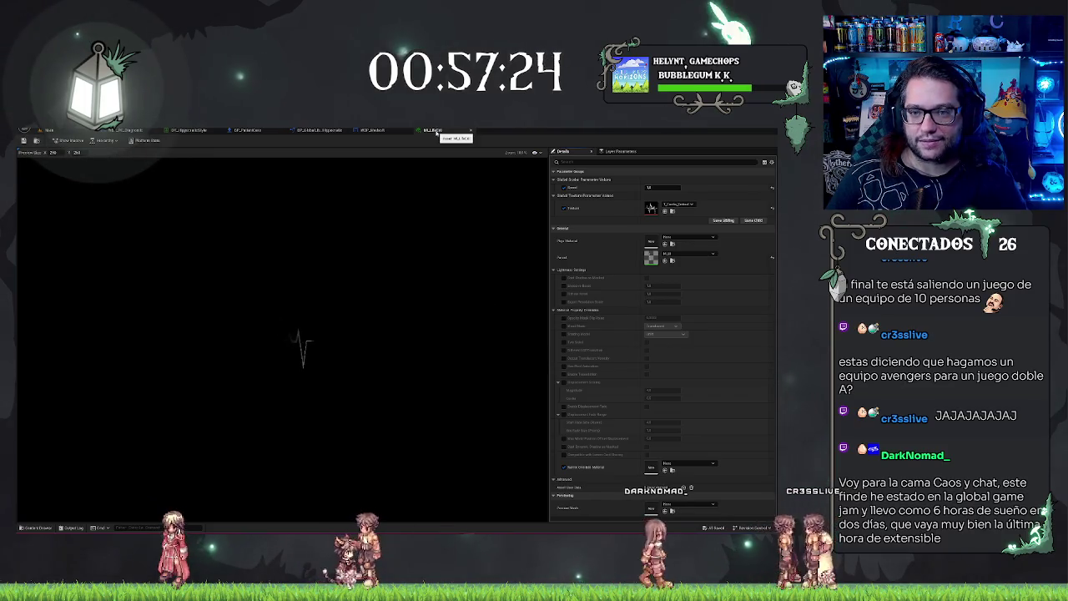
click(470, 131)
click(72, 131)
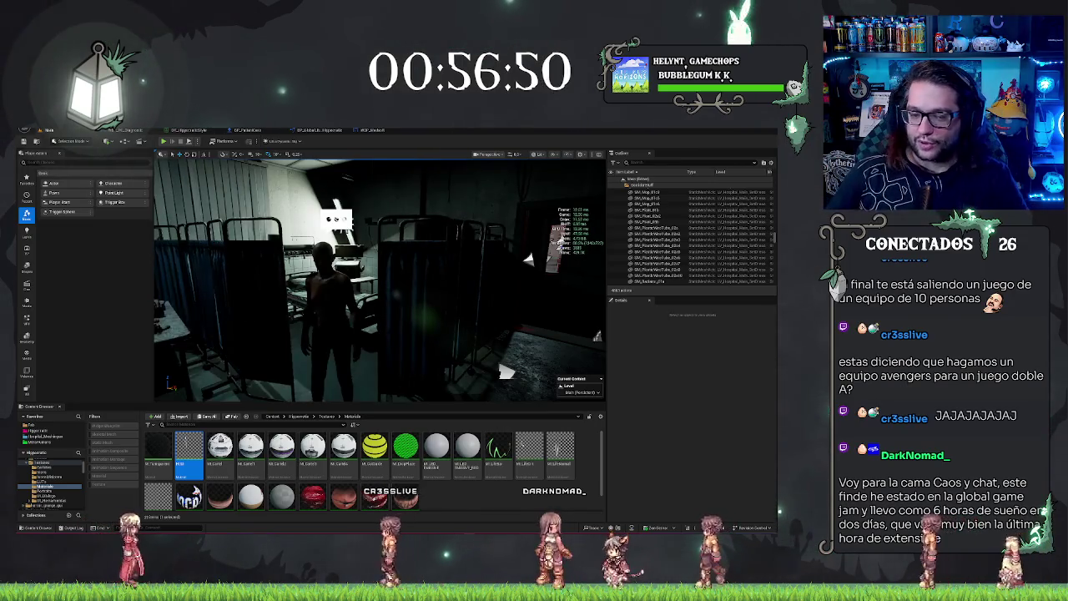
- Fly the camera from the ward into the red-lit waiting room and tilt up toward the ceiling lights
right_click(448, 258)
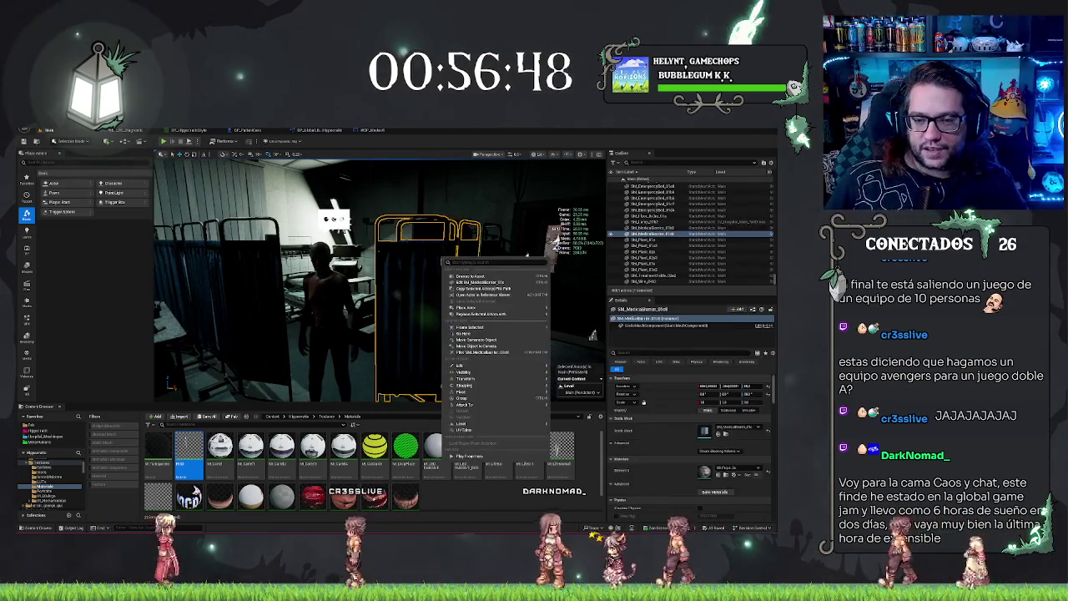
click(350, 301)
drag(448, 267, 414, 347)
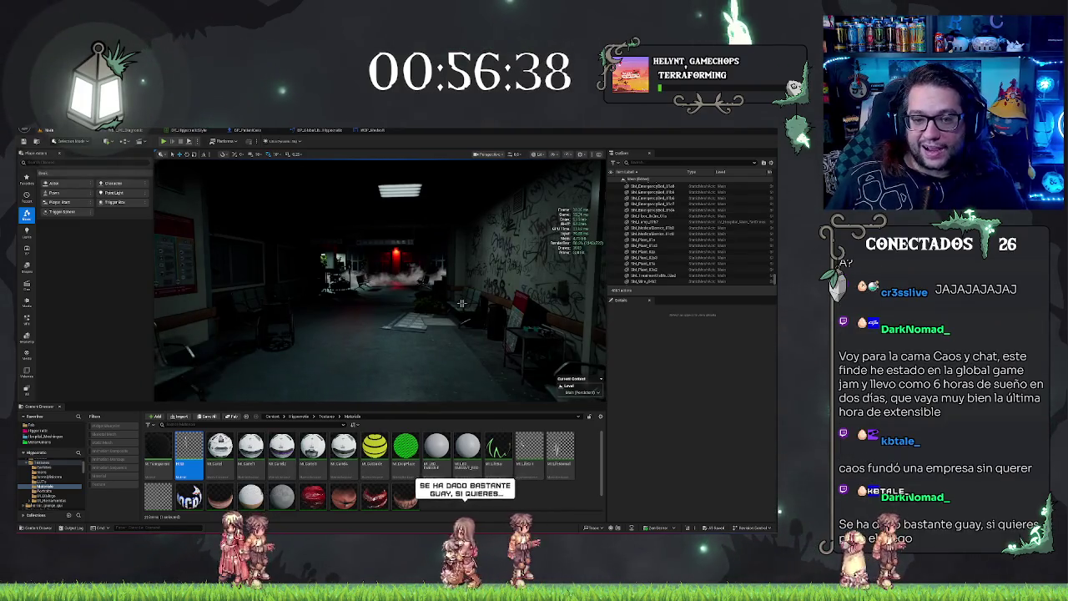
mouse_move(460, 303)
mouse_down()
mouse_move(499, 310)
mouse_move(469, 318)
mouse_up()
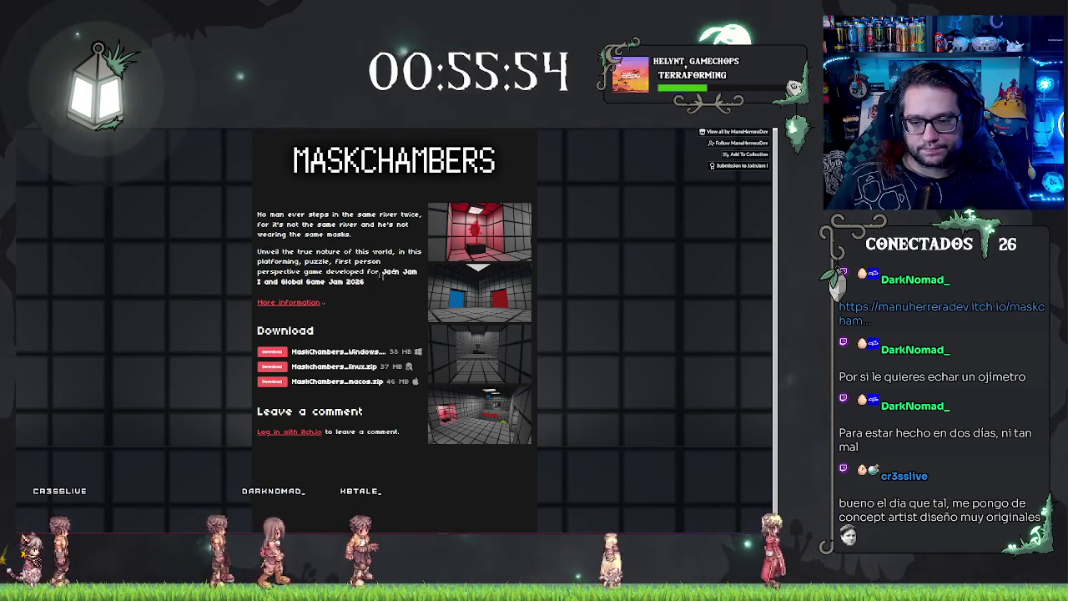
click(503, 306)
click(503, 305)
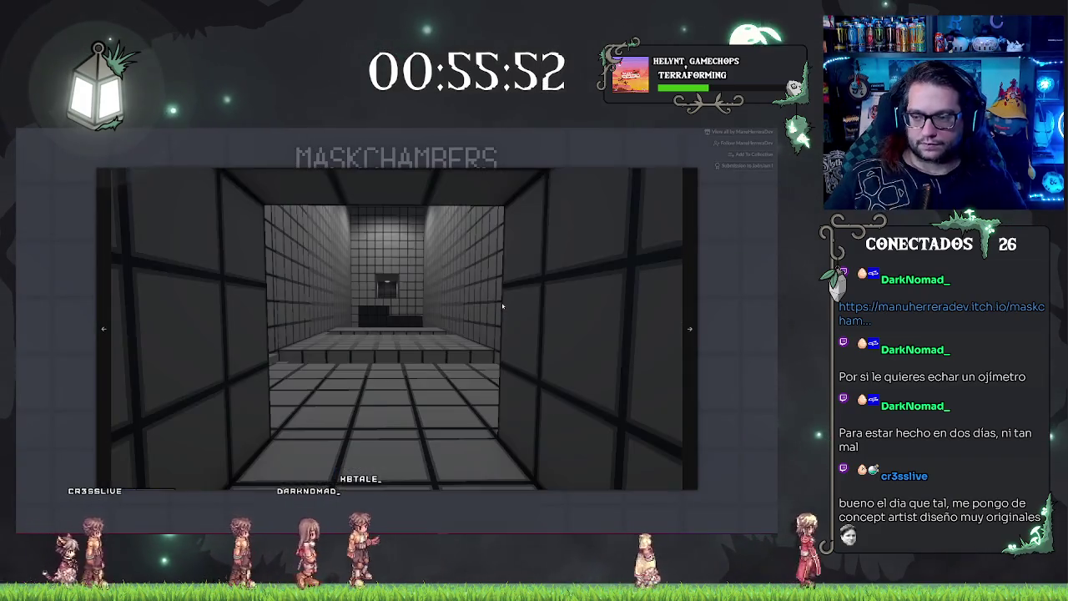
click(503, 305)
click(503, 307)
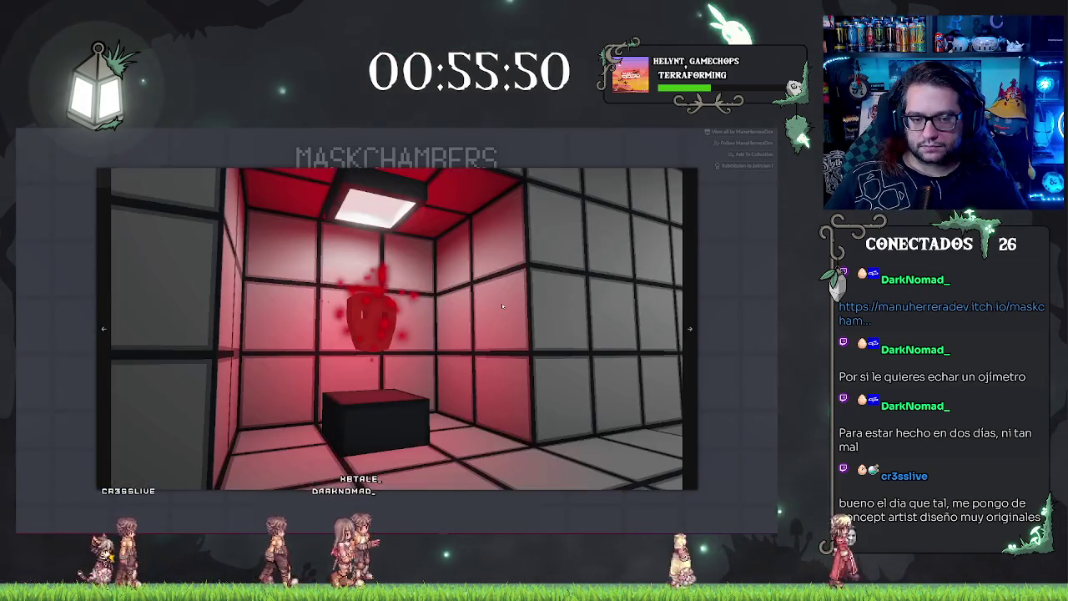
click(503, 307)
click(503, 306)
click(502, 306)
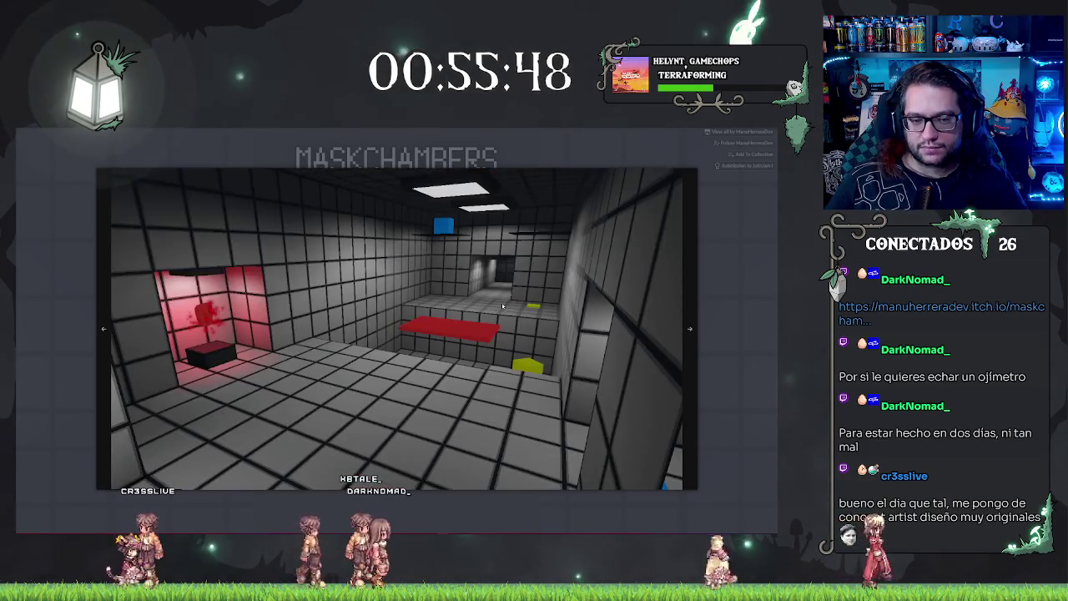
click(716, 287)
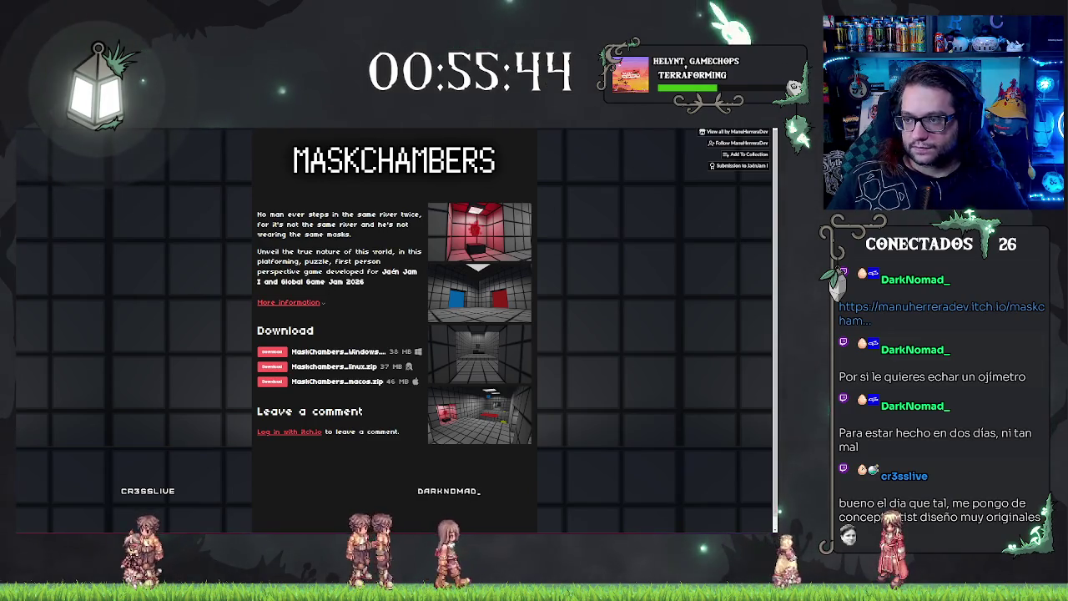
key(alt+Tab)
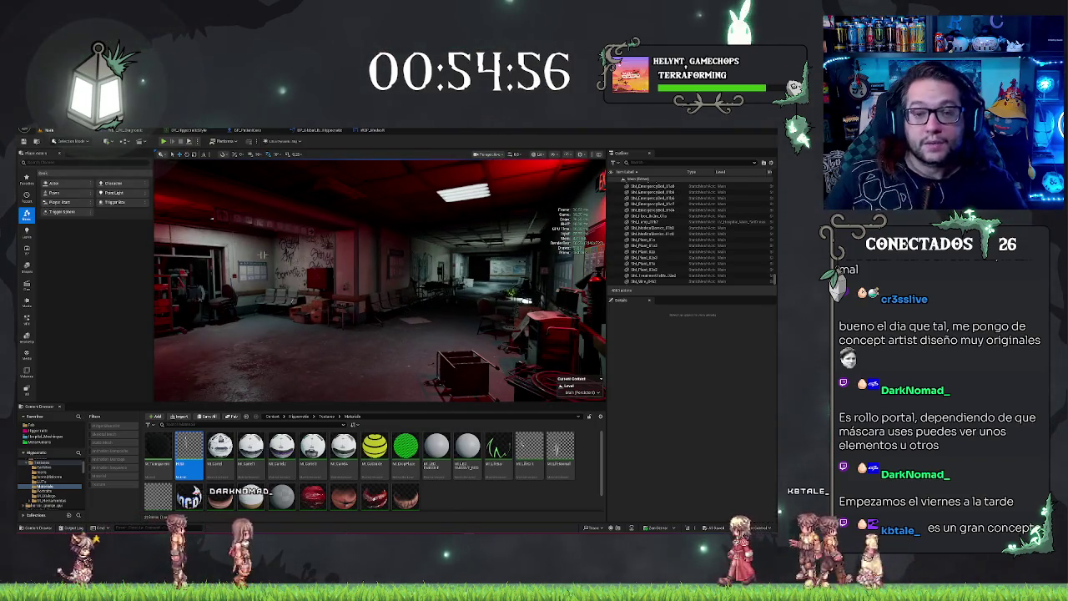
- Open the BP_GlobalLibrary_Hippocratic blueprint's ChangeModel function graph
click(310, 130)
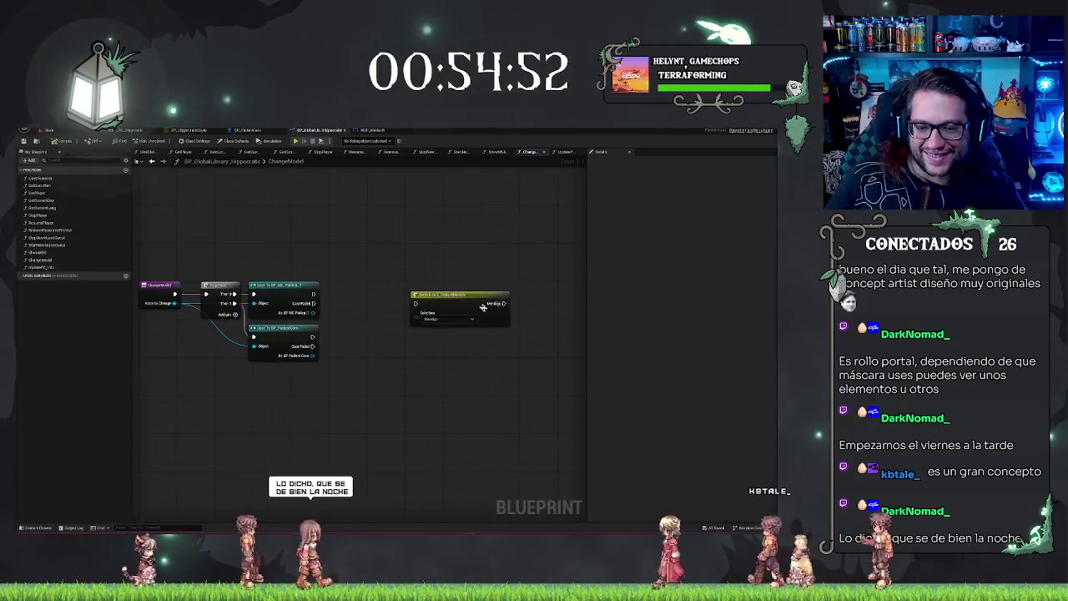
- Tidy the ChangeModel graph and promote both patient cast outputs to new local variables
drag(453, 298, 430, 288)
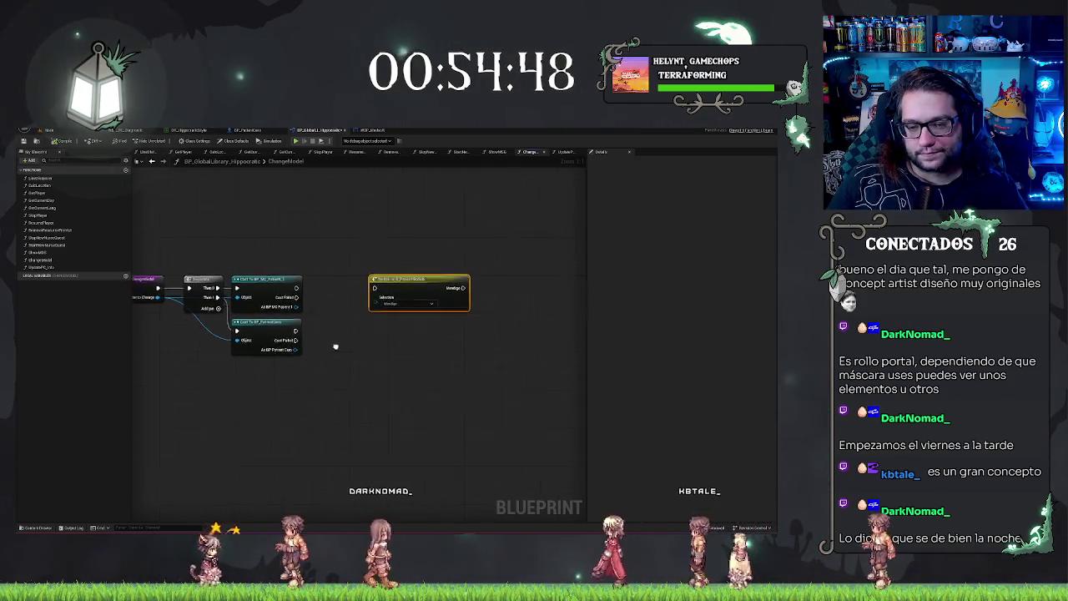
drag(334, 345, 363, 330)
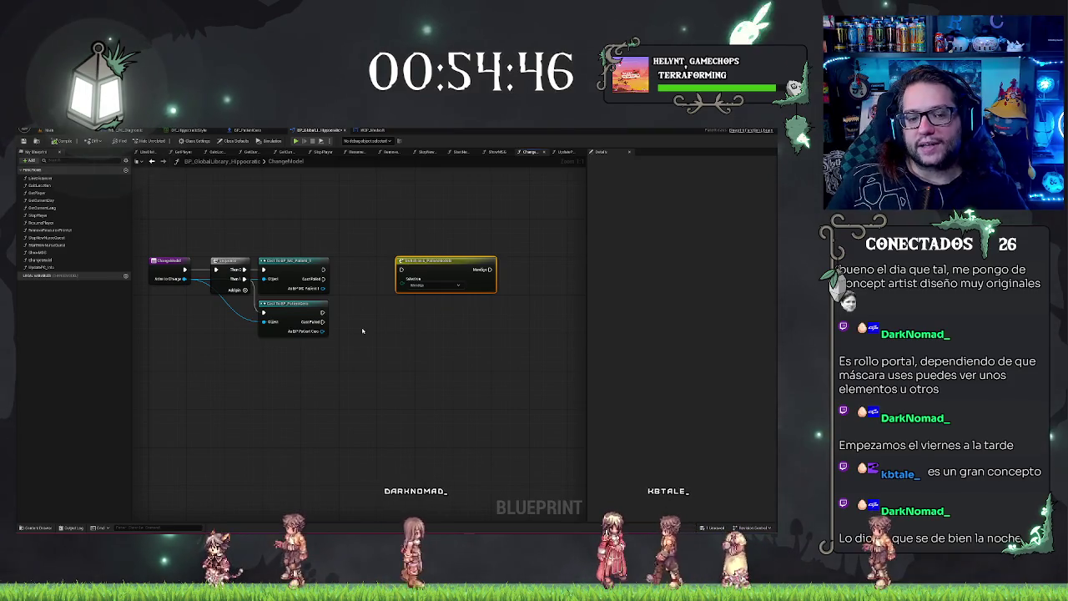
drag(141, 341, 184, 351)
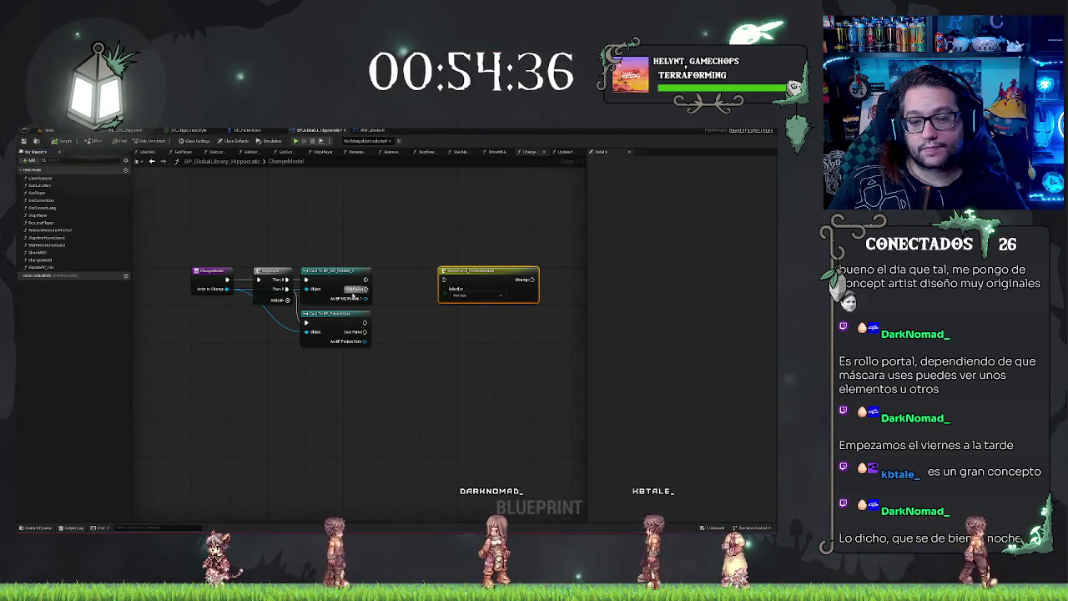
drag(365, 299, 388, 299)
click(402, 325)
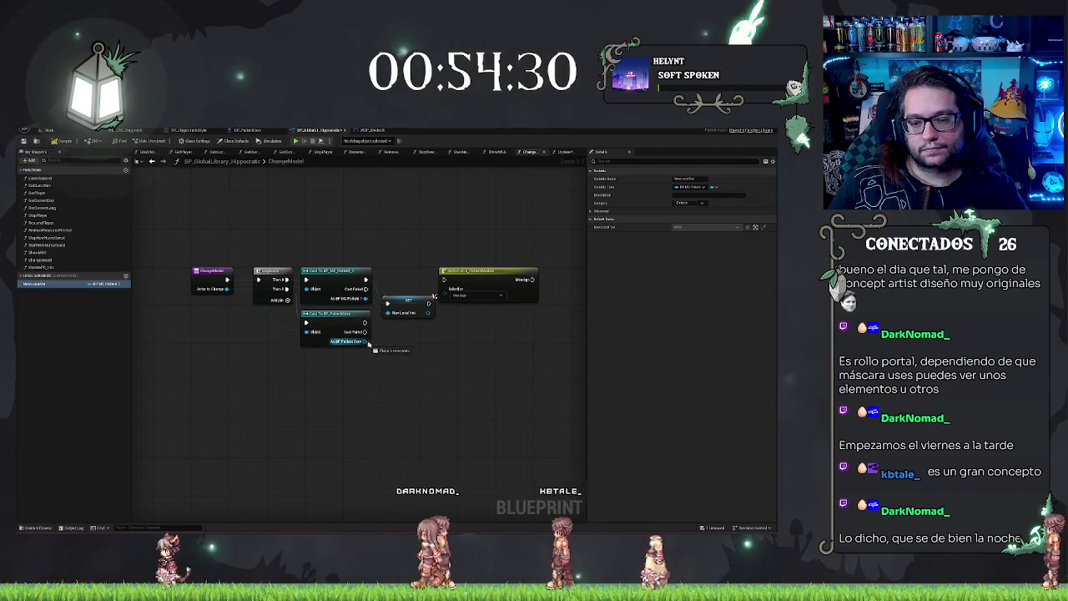
drag(365, 341, 390, 345)
click(410, 374)
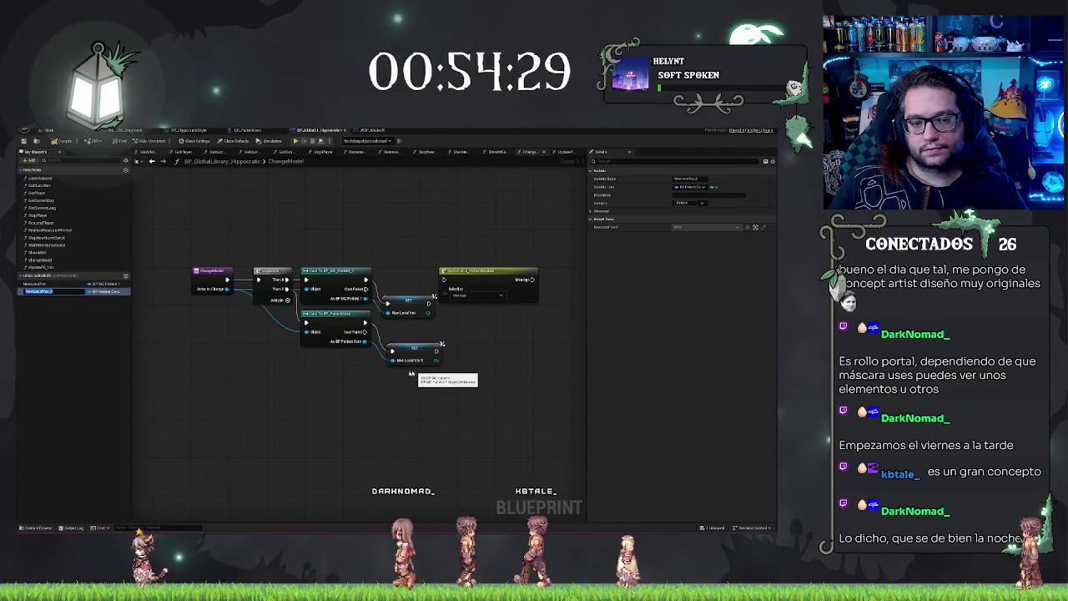
click(83, 323)
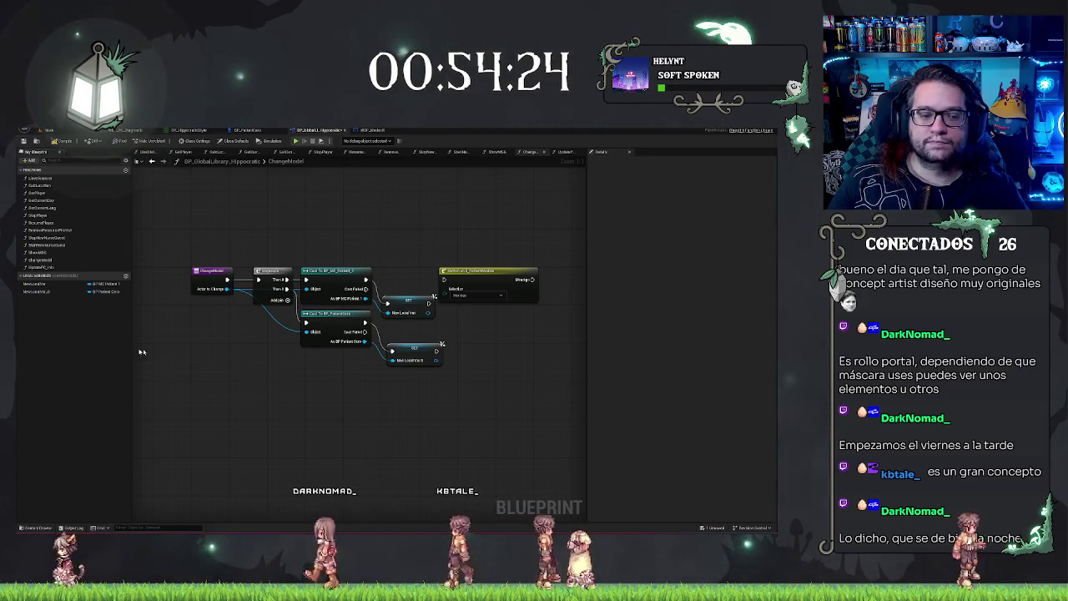
- Delete NewLocalVar_0 and NewLocalVar with their SET nodes, then open BP_PatientCoco's event graph
click(37, 283)
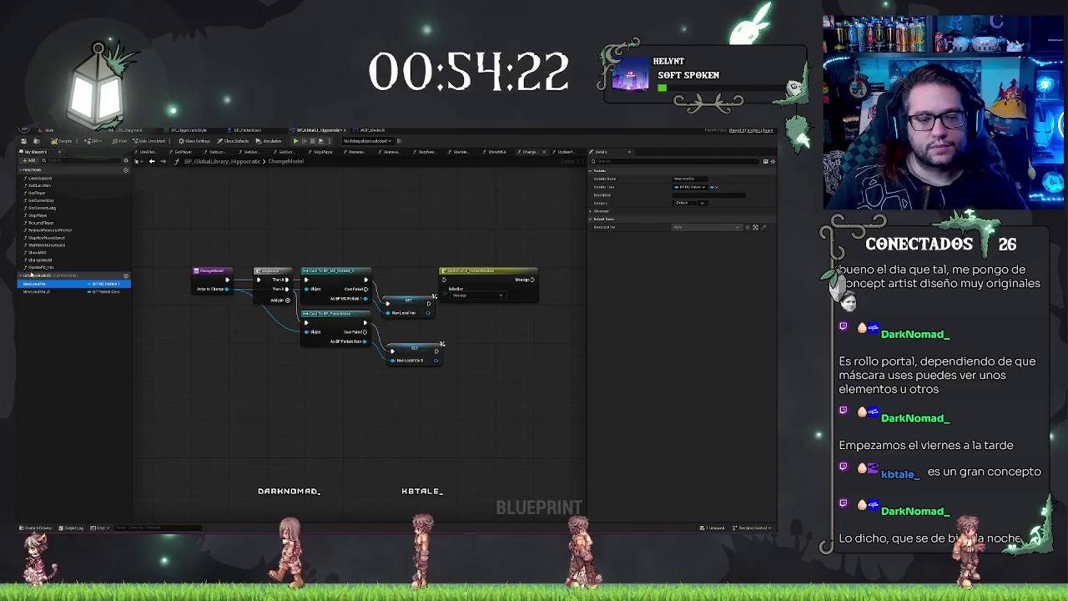
key(Delete)
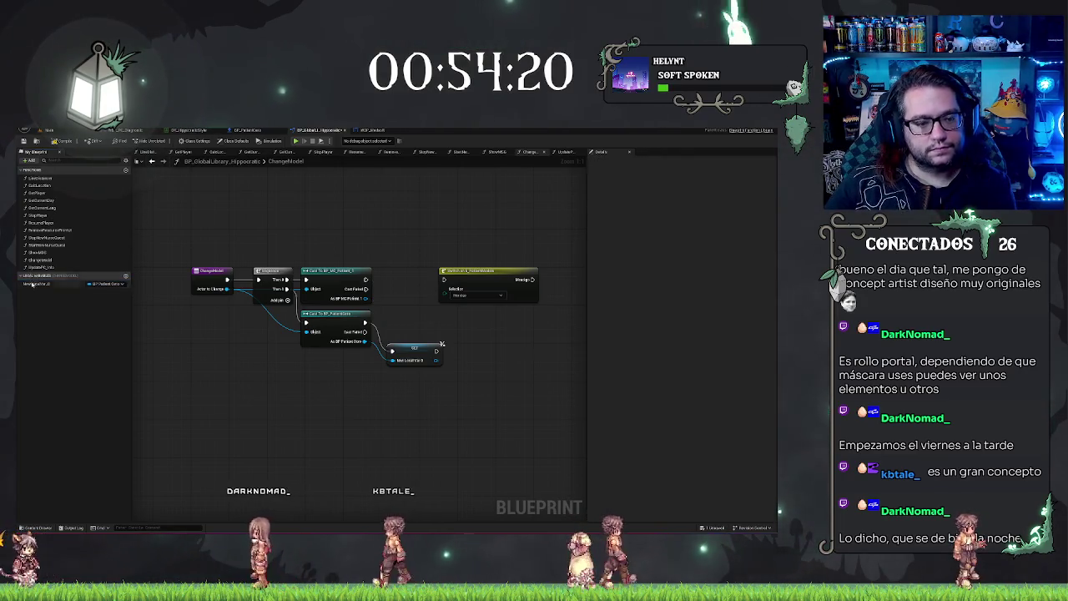
click(32, 284)
key(Delete)
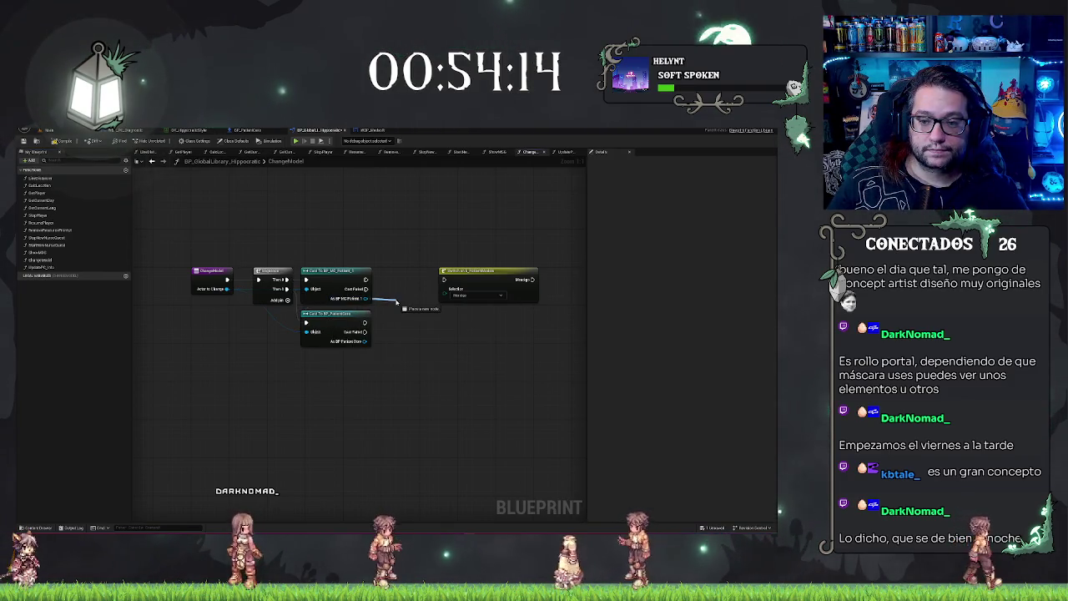
drag(396, 302, 396, 259)
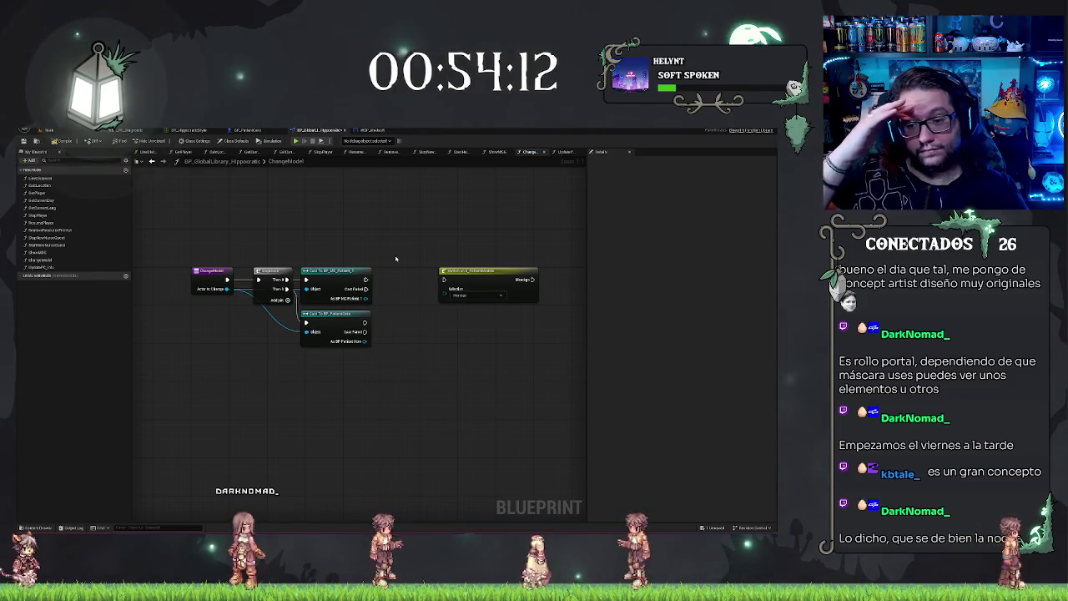
click(251, 131)
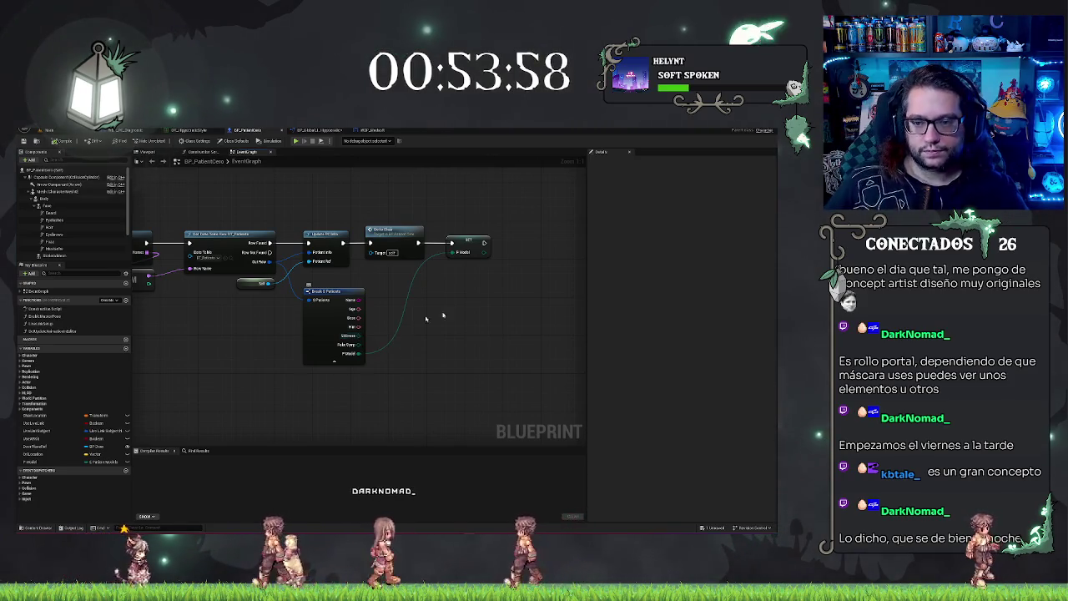
- Add a Set Timer by Function Name node after the model SET node and enter its function name
scroll(484, 292, down, 1)
drag(389, 259, 420, 259)
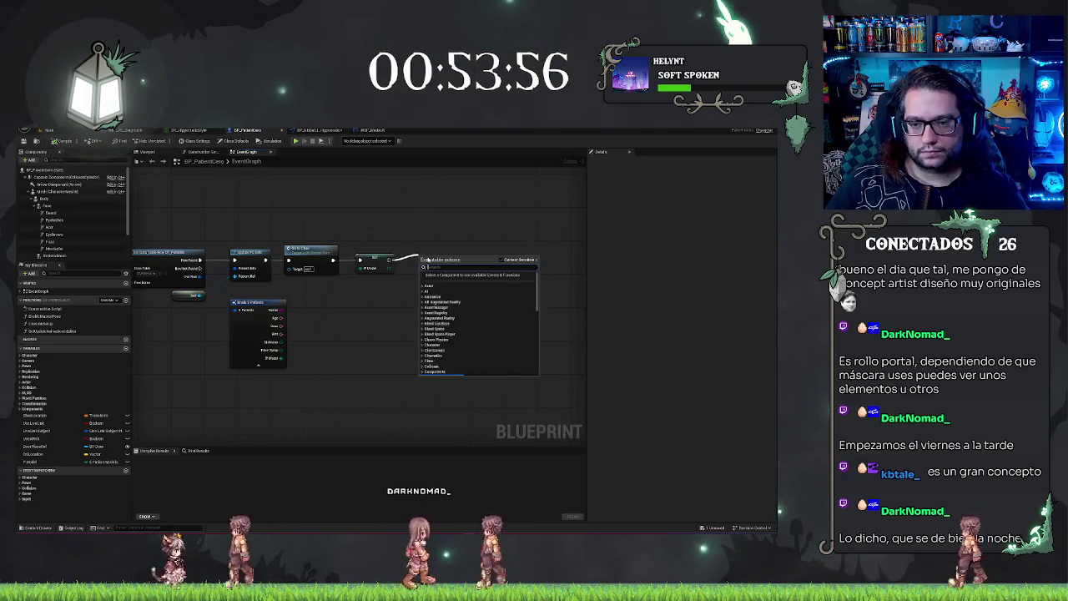
text(set timer)
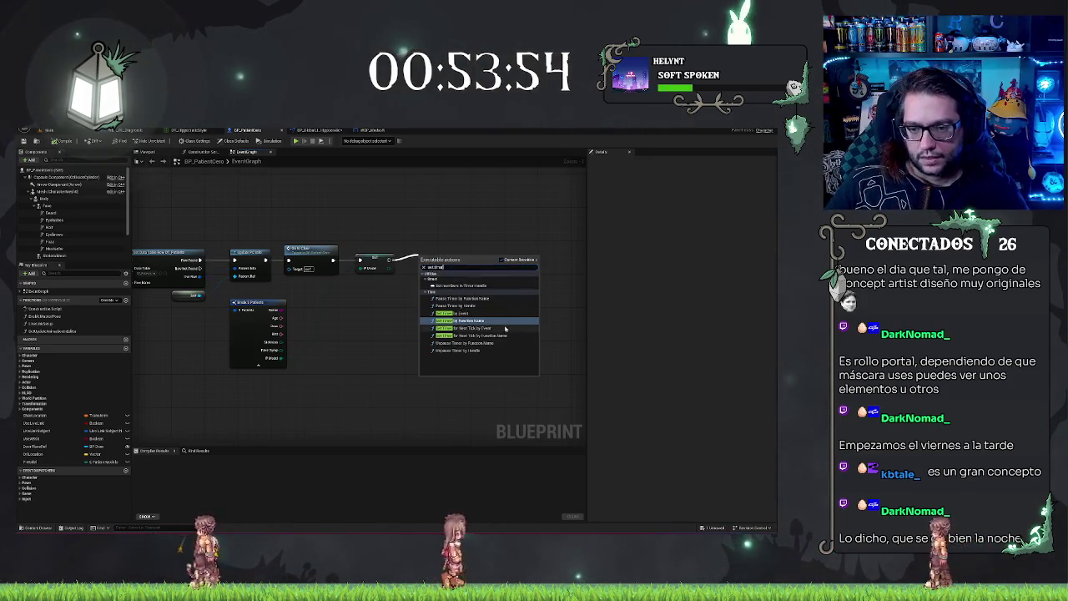
click(490, 324)
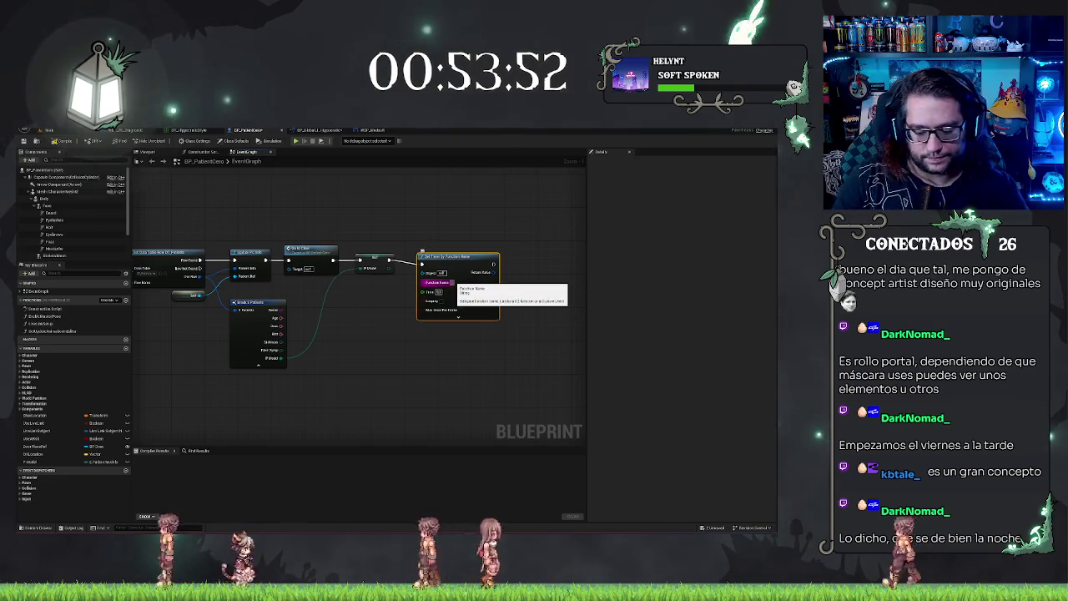
click(452, 283)
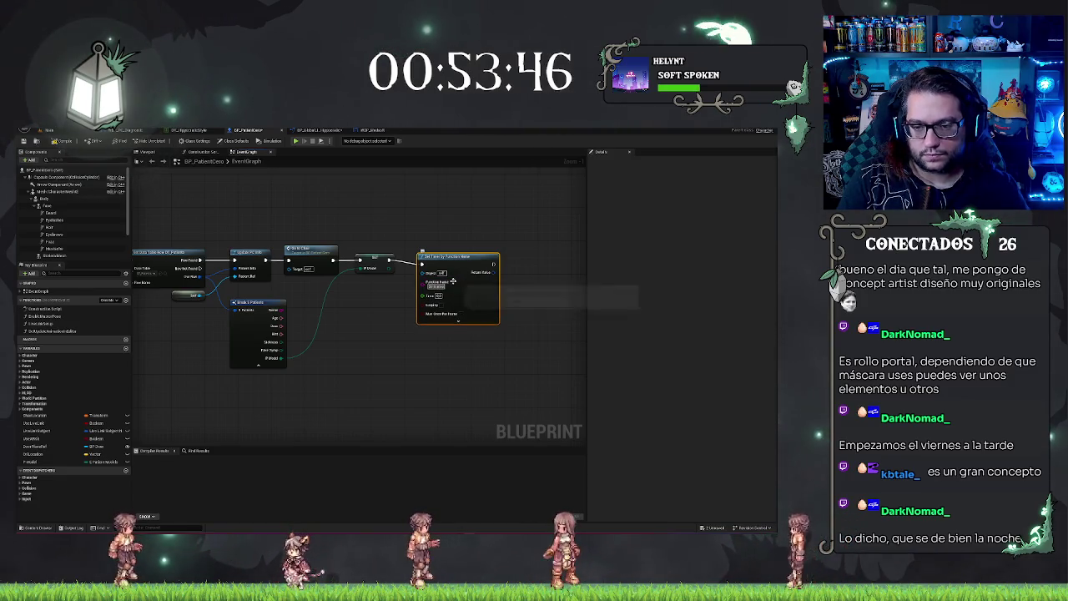
drag(468, 262, 484, 260)
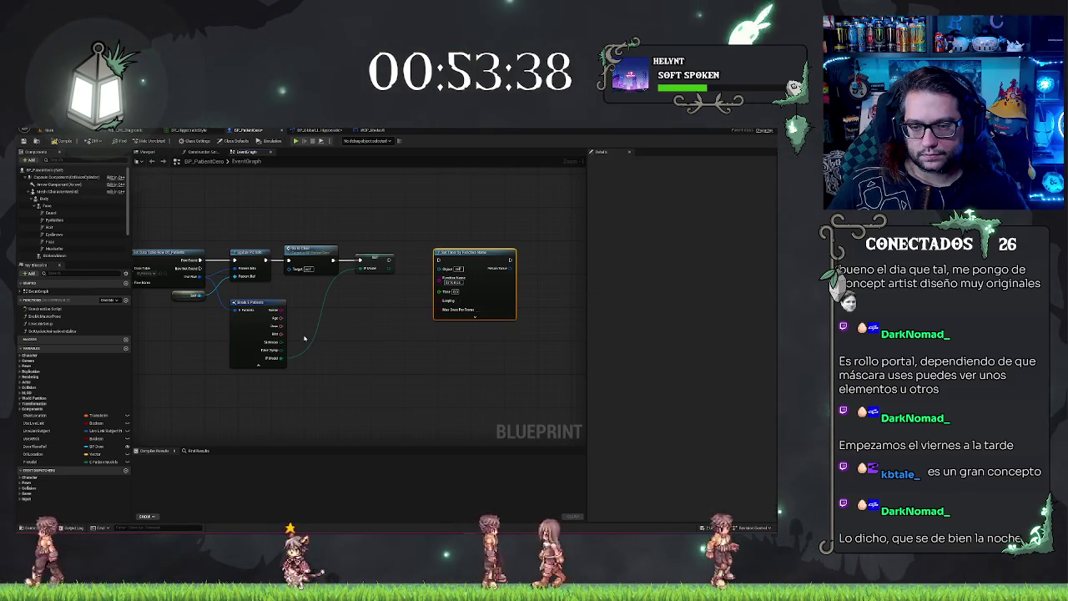
click(452, 282)
click(488, 208)
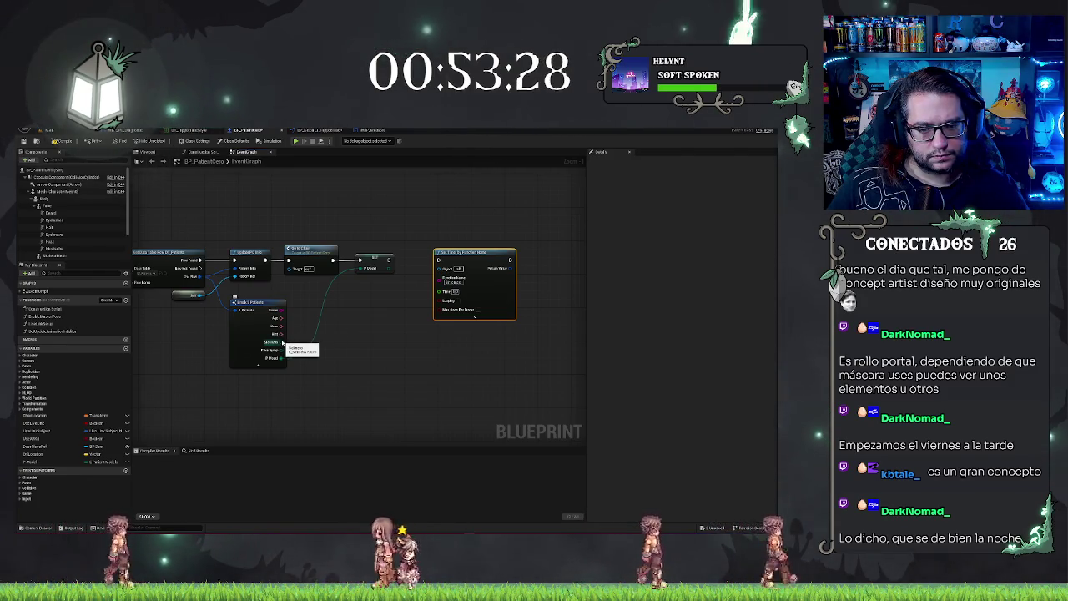
- Promote the Sickness and Face Sprite fields to variables and chain their SET nodes into the timer
drag(284, 342, 317, 345)
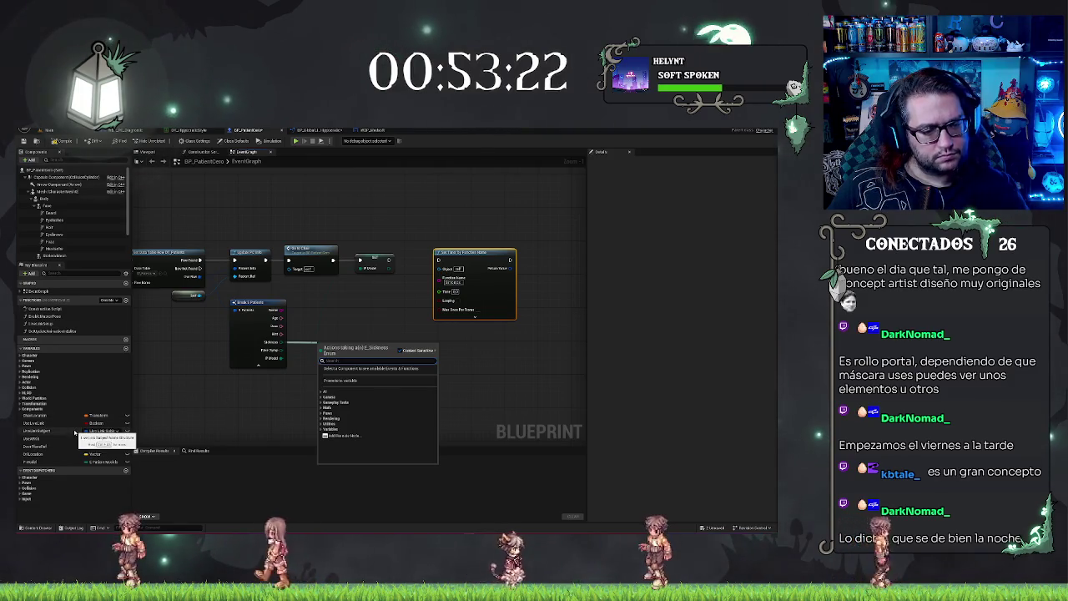
click(346, 383)
drag(346, 347, 435, 249)
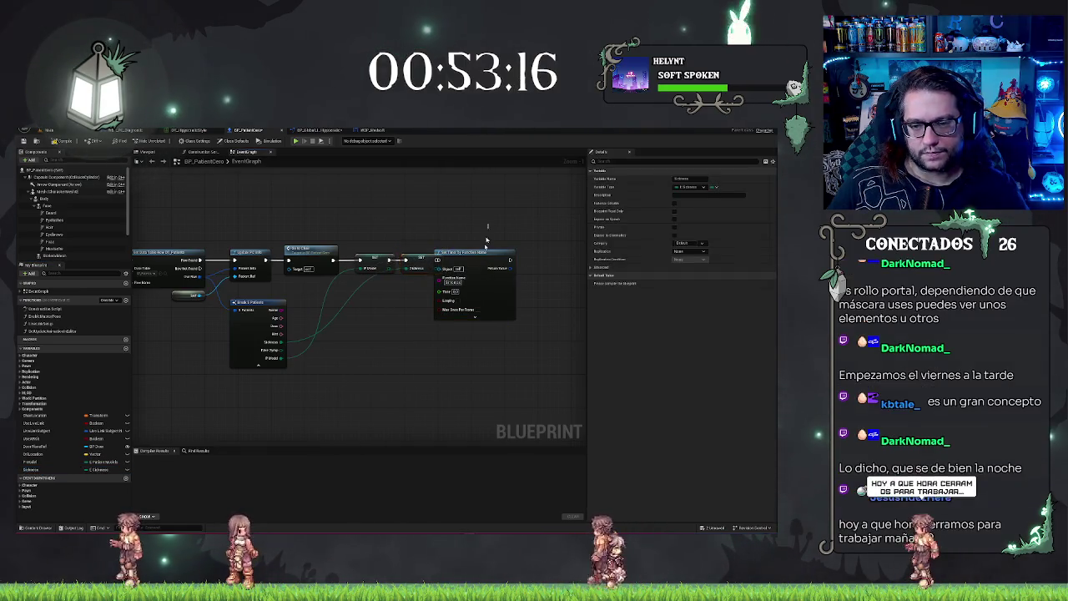
click(480, 311)
drag(479, 311, 501, 311)
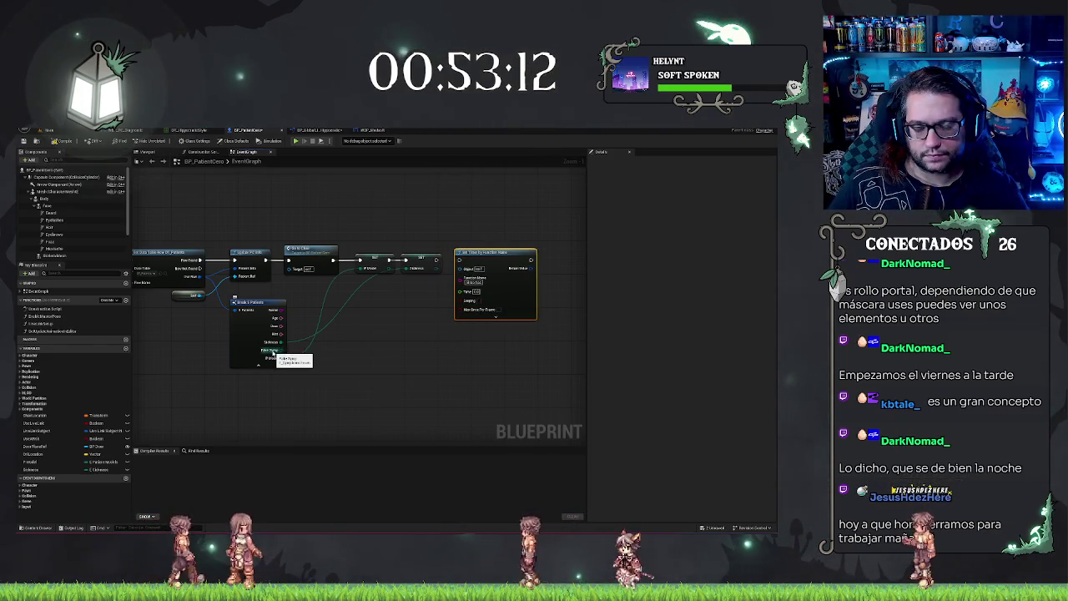
drag(520, 250, 526, 248)
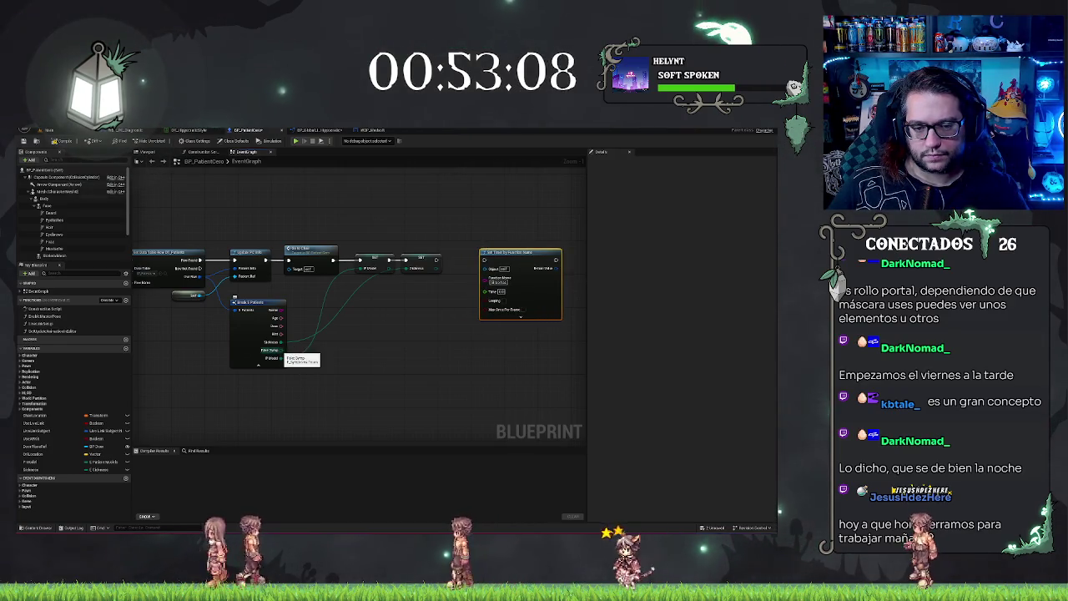
drag(281, 350, 424, 297)
click(446, 333)
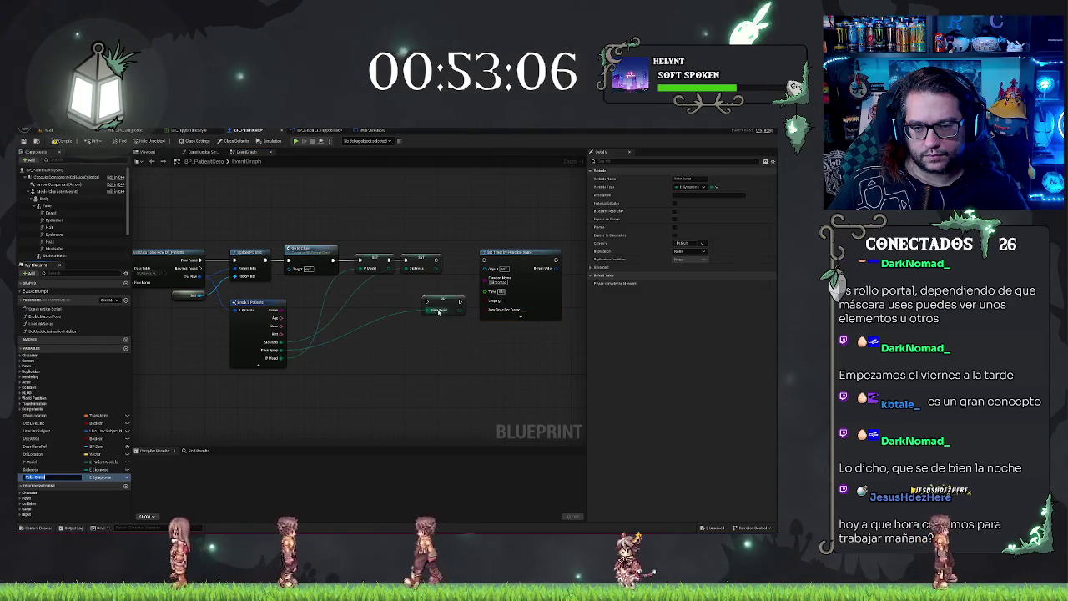
drag(439, 261, 487, 260)
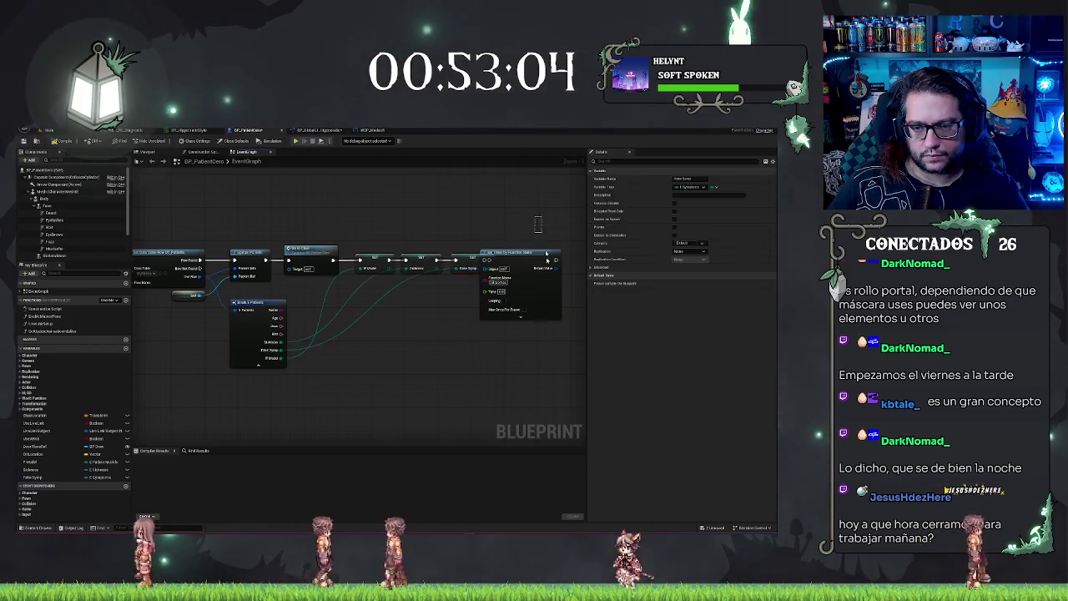
click(562, 335)
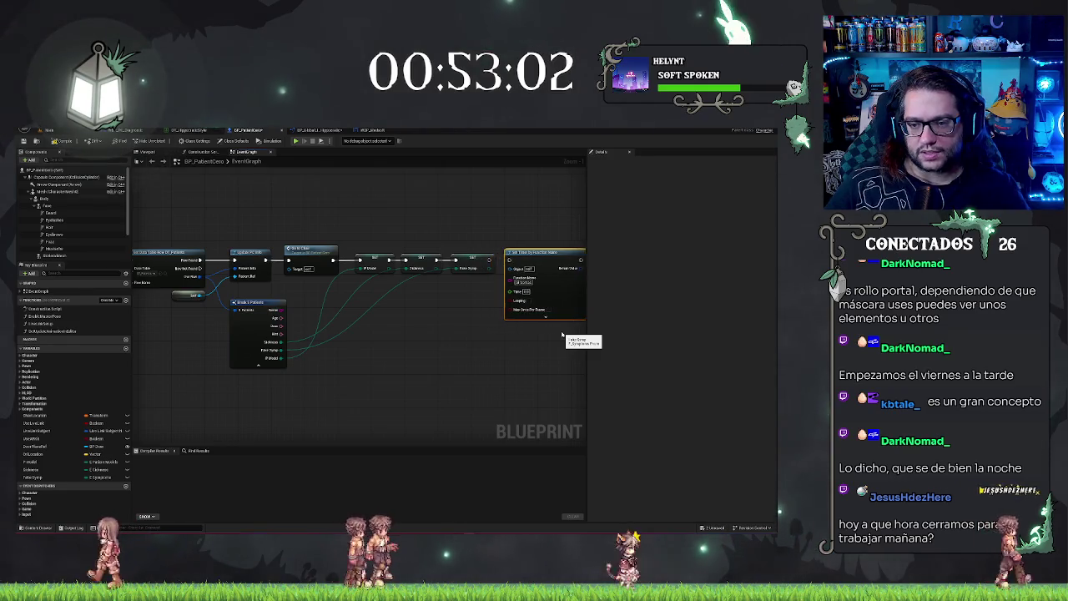
- Hide the Break Patients node's unconnected pins, then switch over to Discord
click(259, 321)
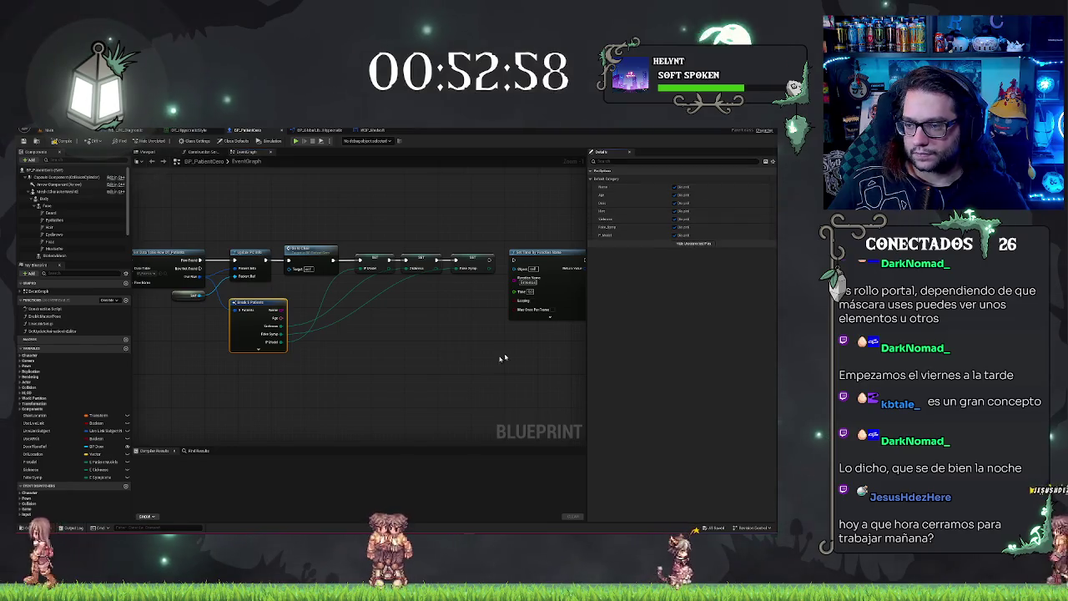
click(460, 357)
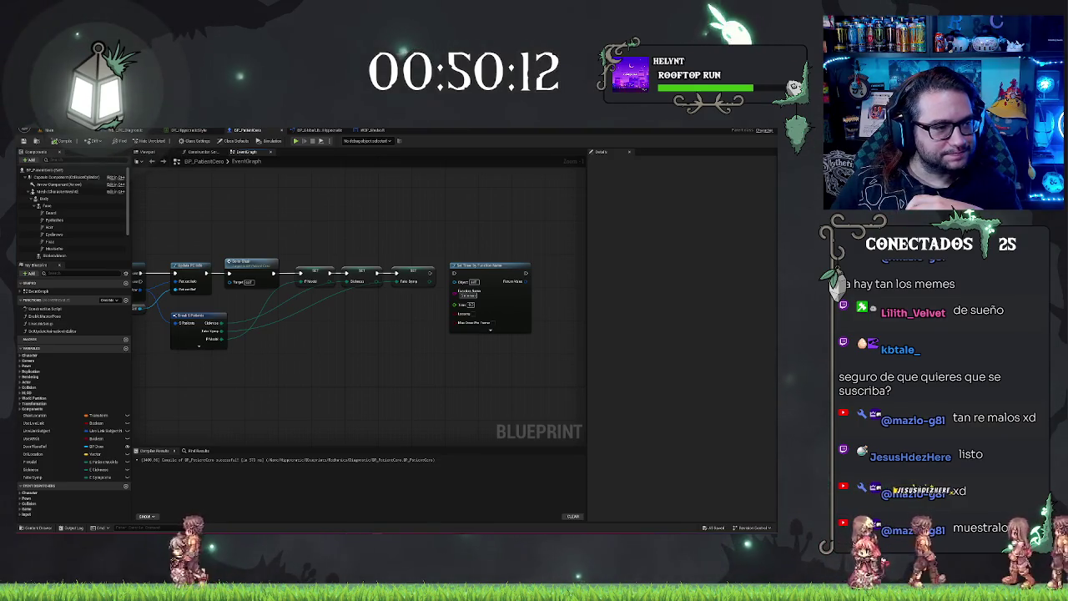
key(alt+Tab)
- Watch the first and second meme clips enlarged, closing the viewer after each
click(191, 334)
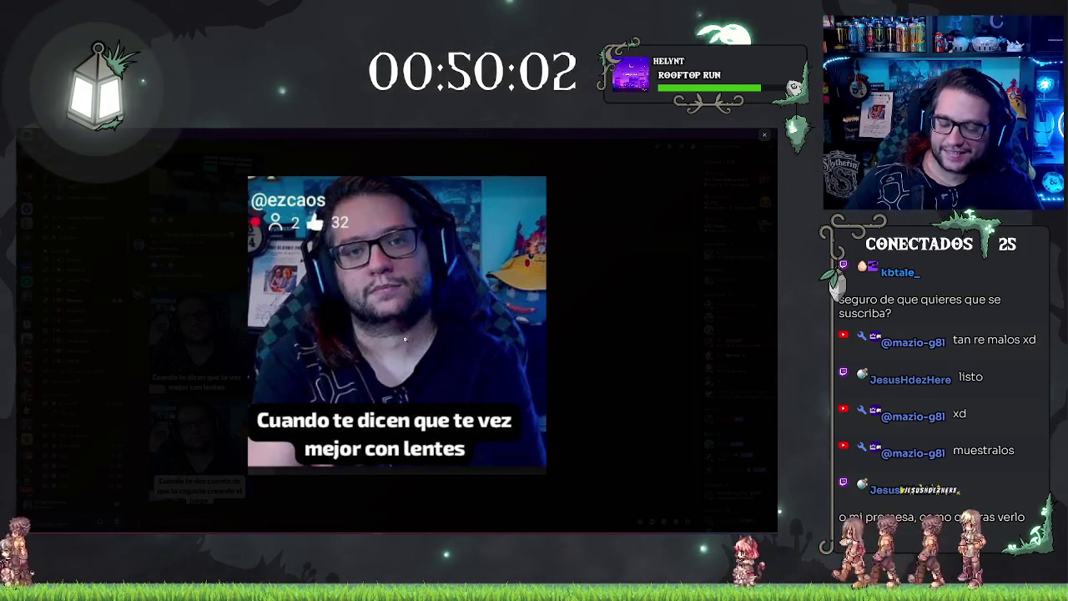
click(582, 414)
click(201, 430)
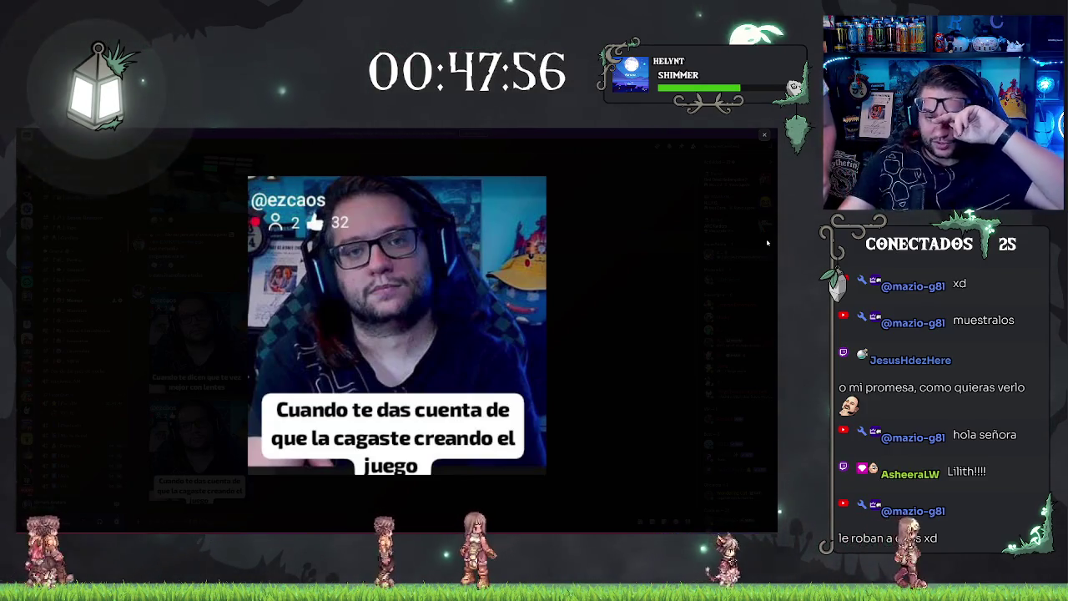
click(666, 221)
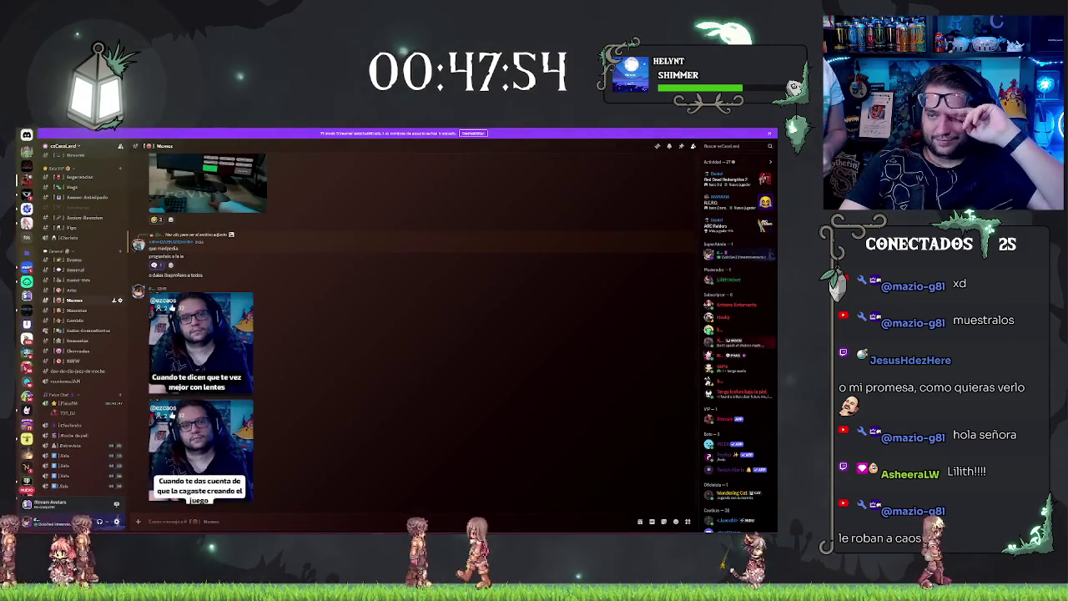
- Minimize the Discord window to head back toward the blueprint
key(super+Down)
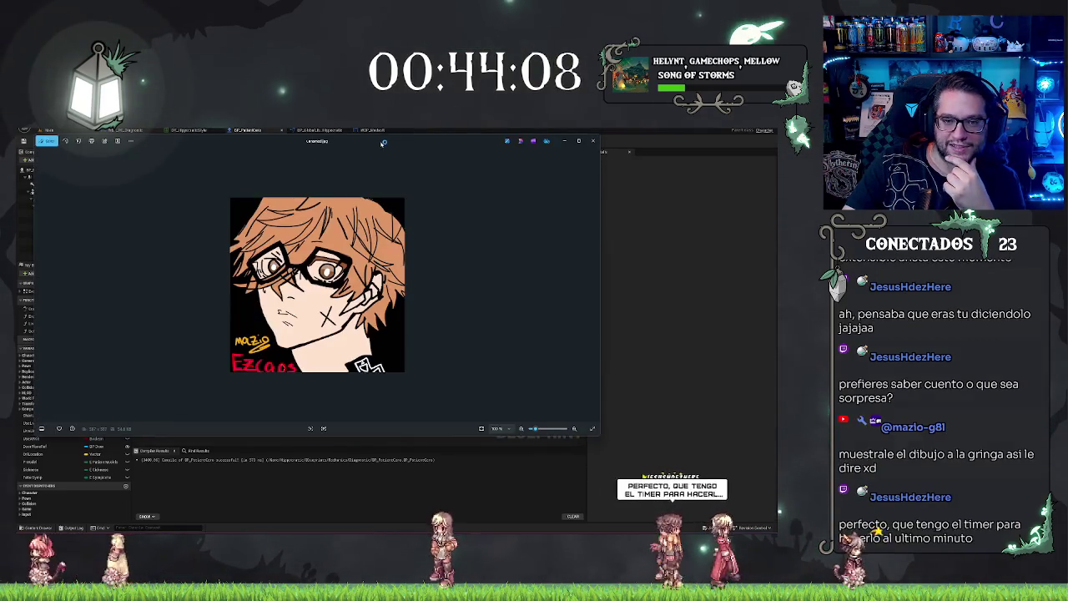
- Maximize the portrait drawing in Photos, then close the viewer
double_click(366, 145)
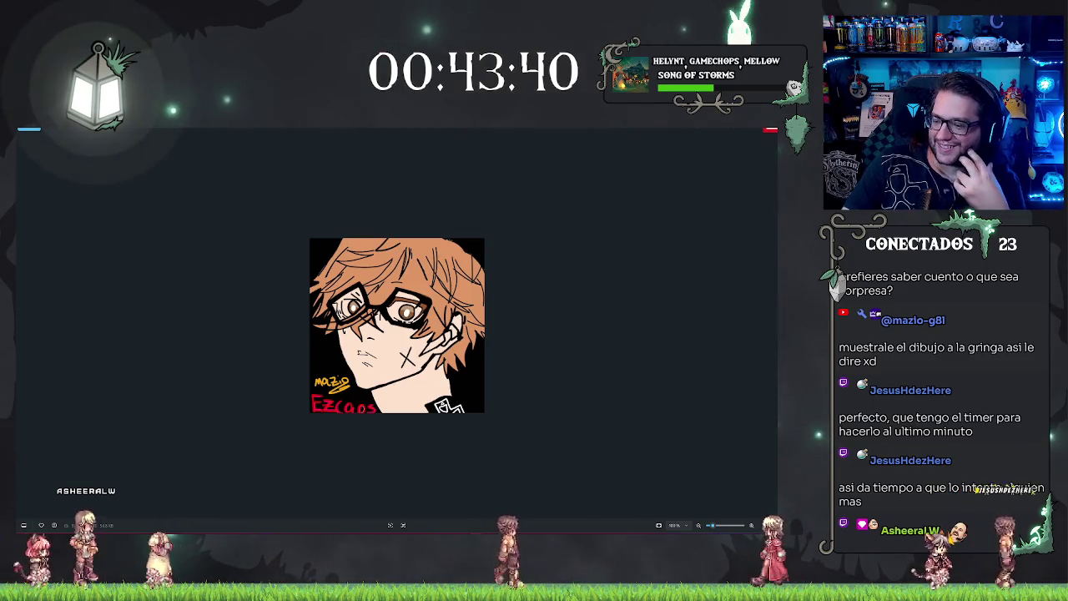
click(771, 130)
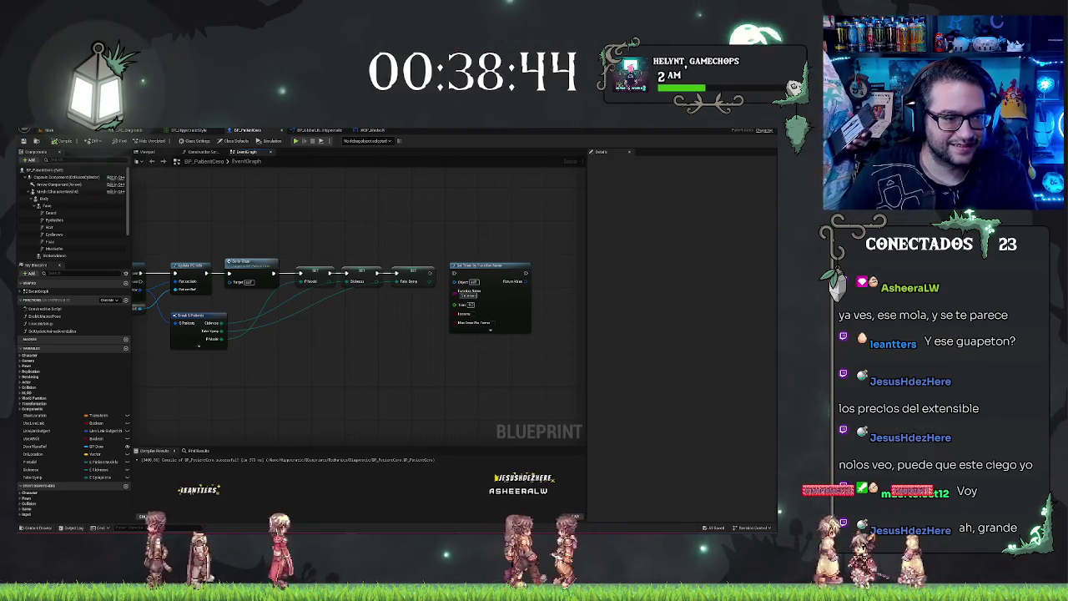
key(alt+Tab)
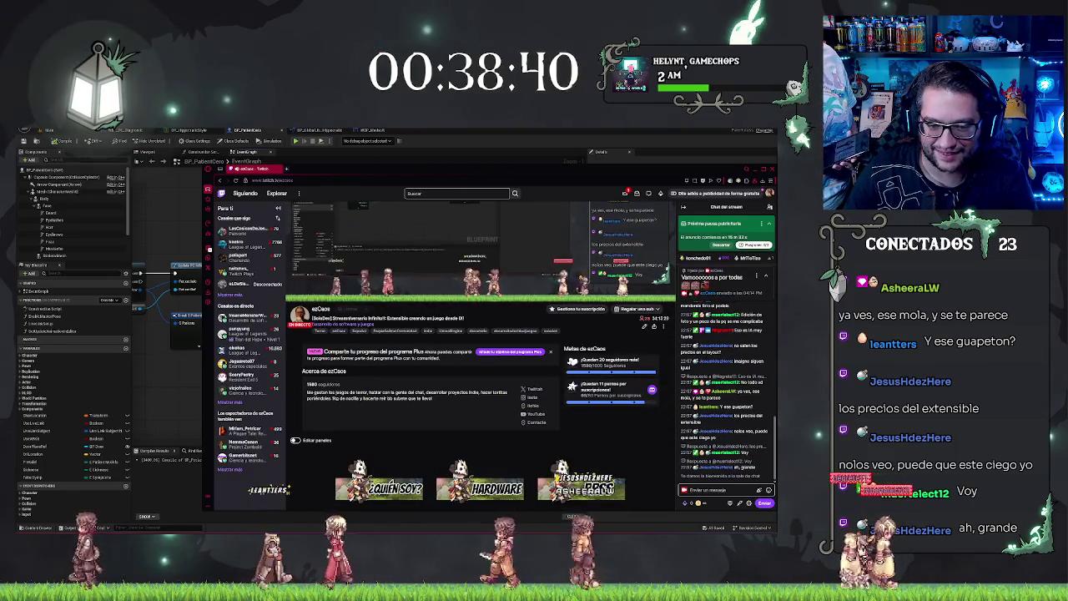
- Copy the three extension pricing lines from the Extensibles panel into Twitch chat, send, and minimize the browser
scroll(372, 318, down, 3)
scroll(373, 317, down, 3)
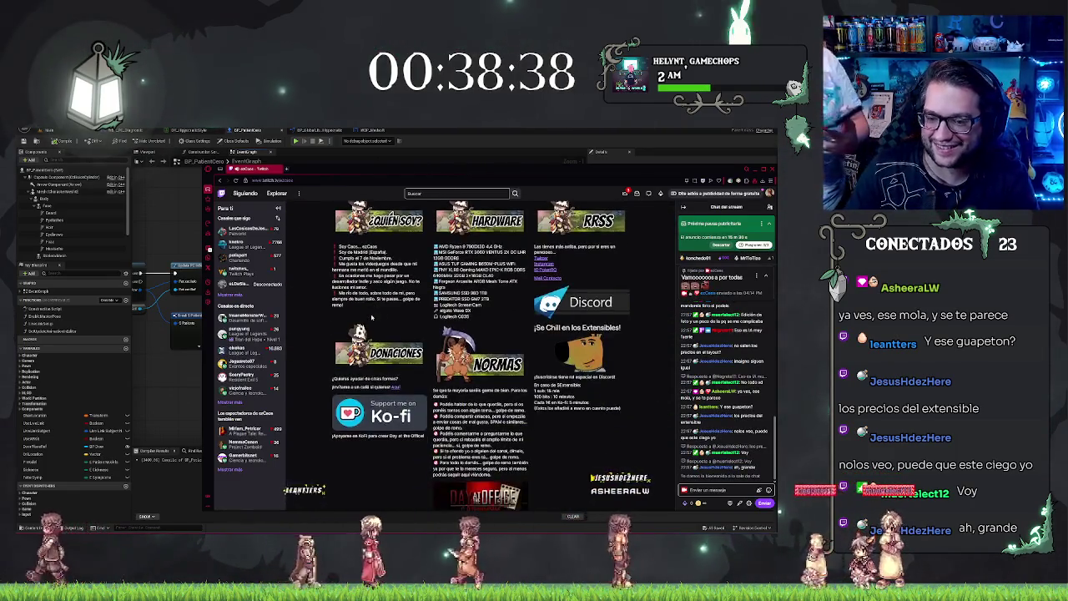
key(ctrl+plus)
key(ctrl+plus)
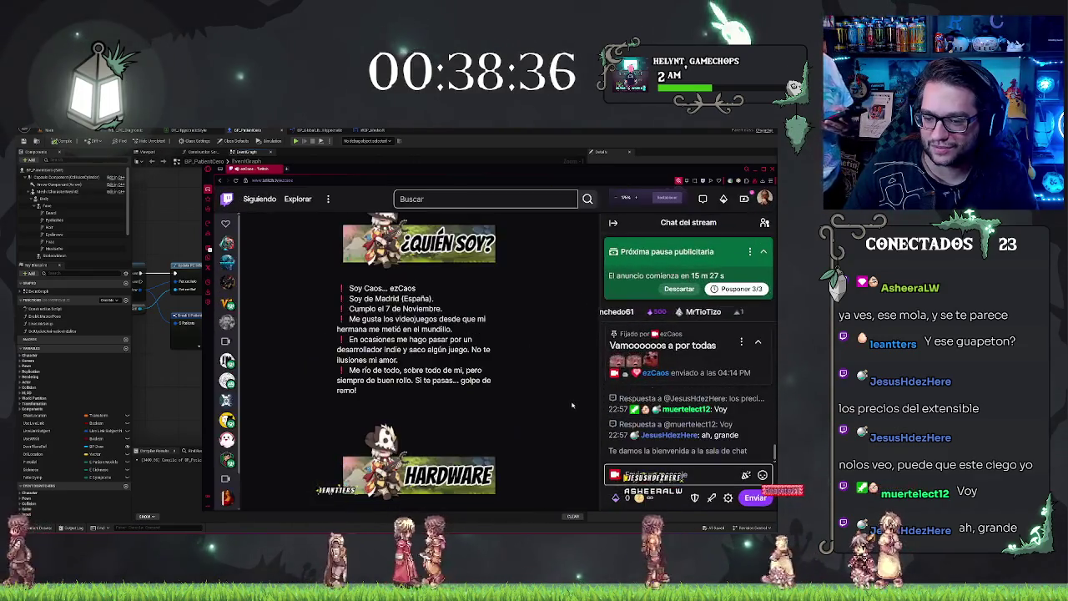
scroll(526, 398, down, 5)
scroll(527, 398, down, 15)
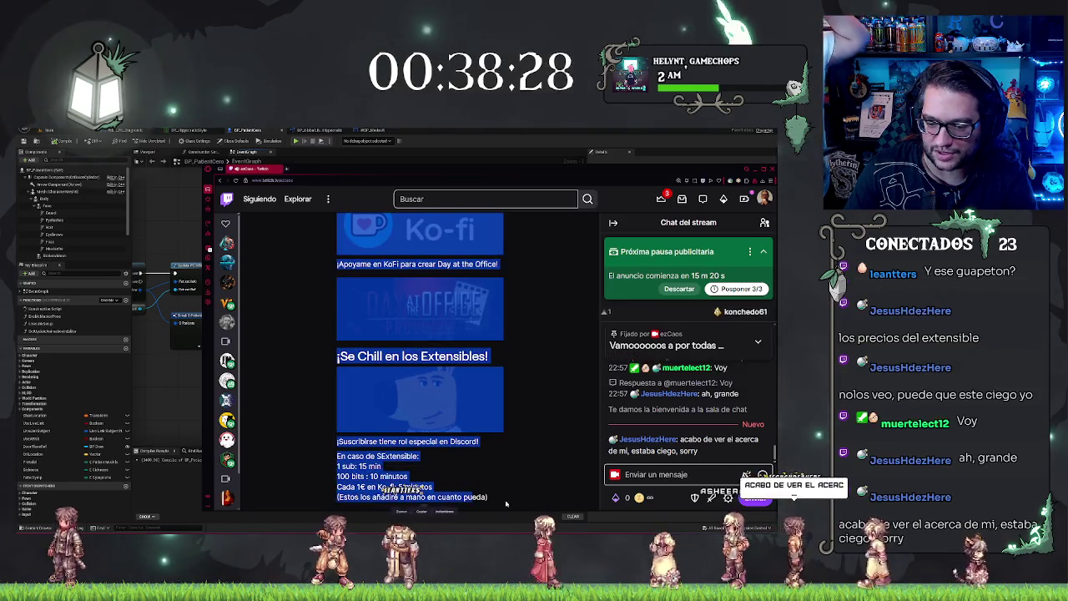
drag(455, 488, 407, 468)
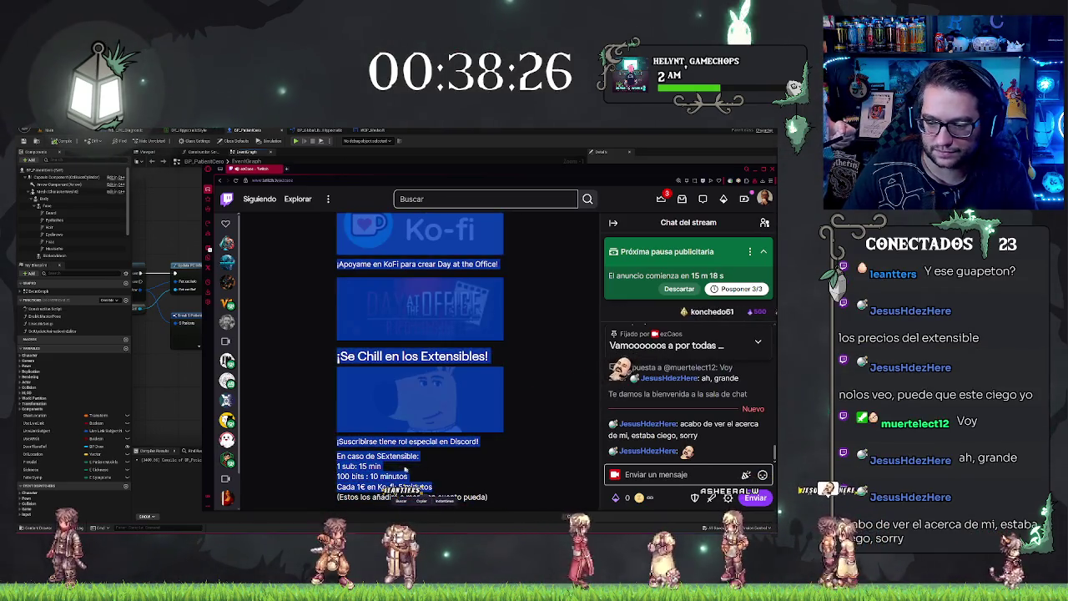
drag(336, 466, 434, 488)
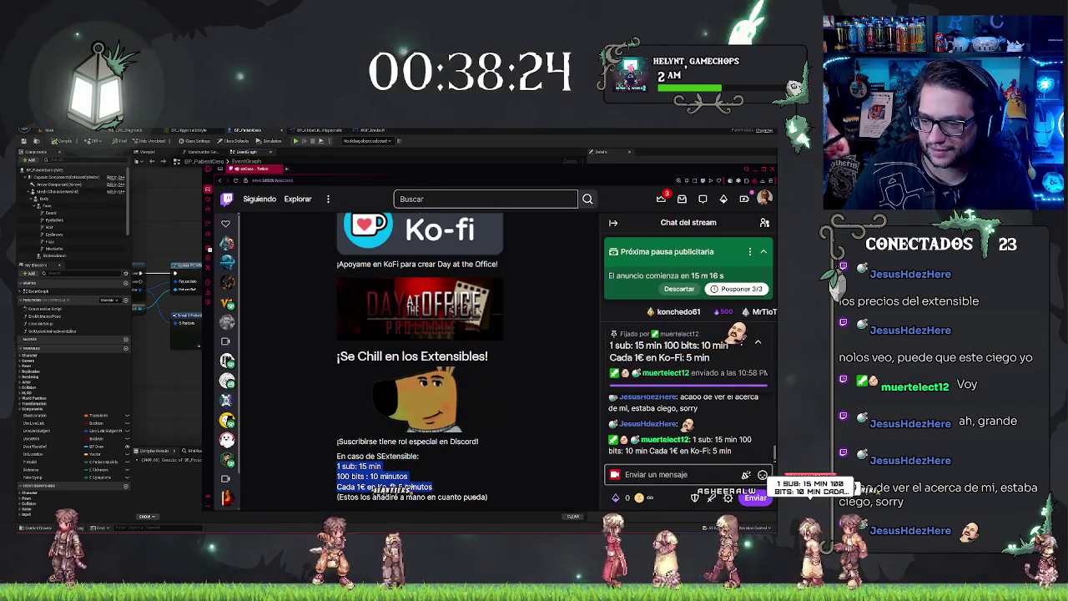
key(ctrl+c)
click(680, 474)
key(ctrl+v)
key(Return)
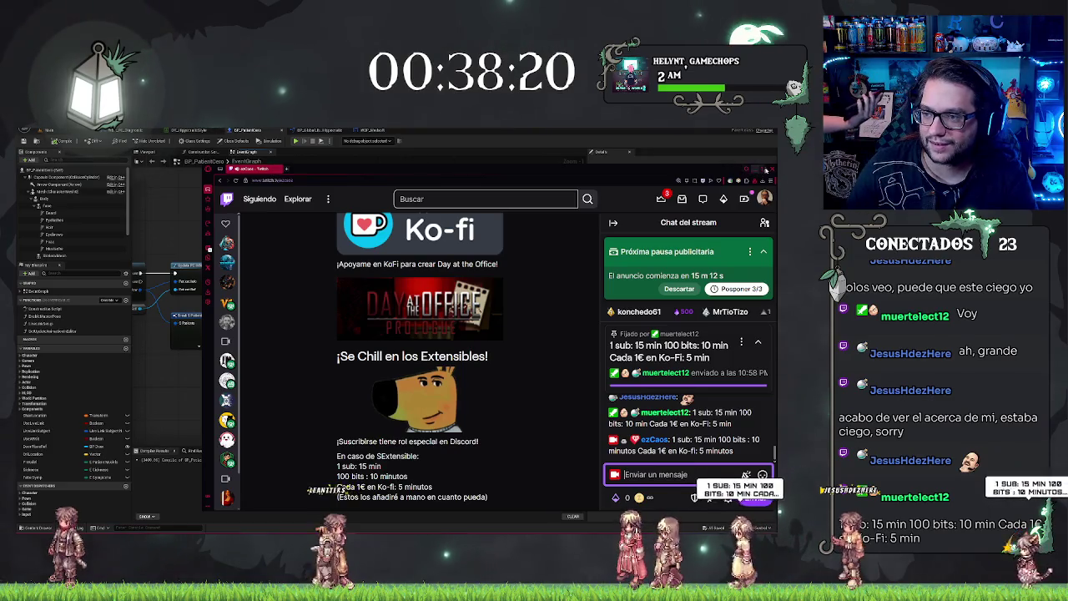
click(765, 171)
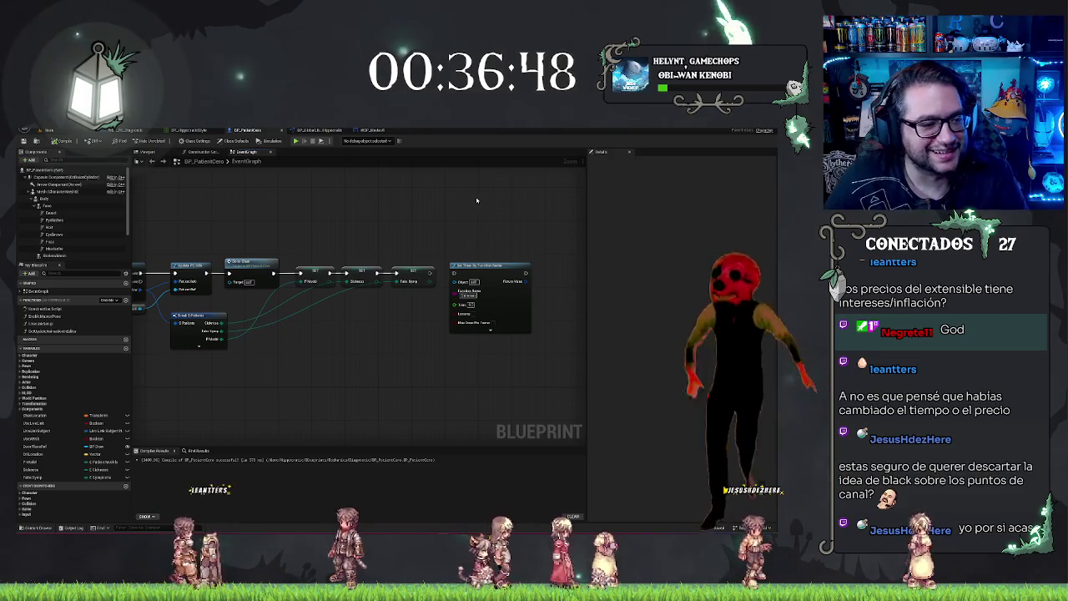
- Review the event chain and ChangeModel function, then check BP_PatientCero's graph and return to Main
mouse_move(479, 198)
mouse_down()
mouse_move(441, 212)
mouse_move(452, 233)
mouse_move(320, 243)
mouse_up()
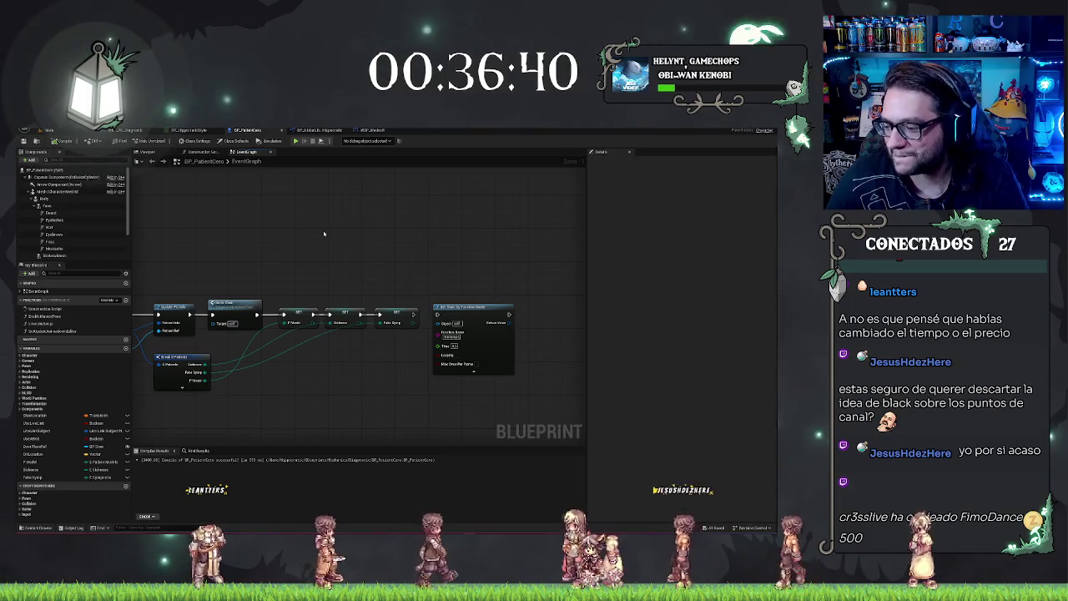
scroll(328, 234, down, 2)
drag(375, 233, 424, 232)
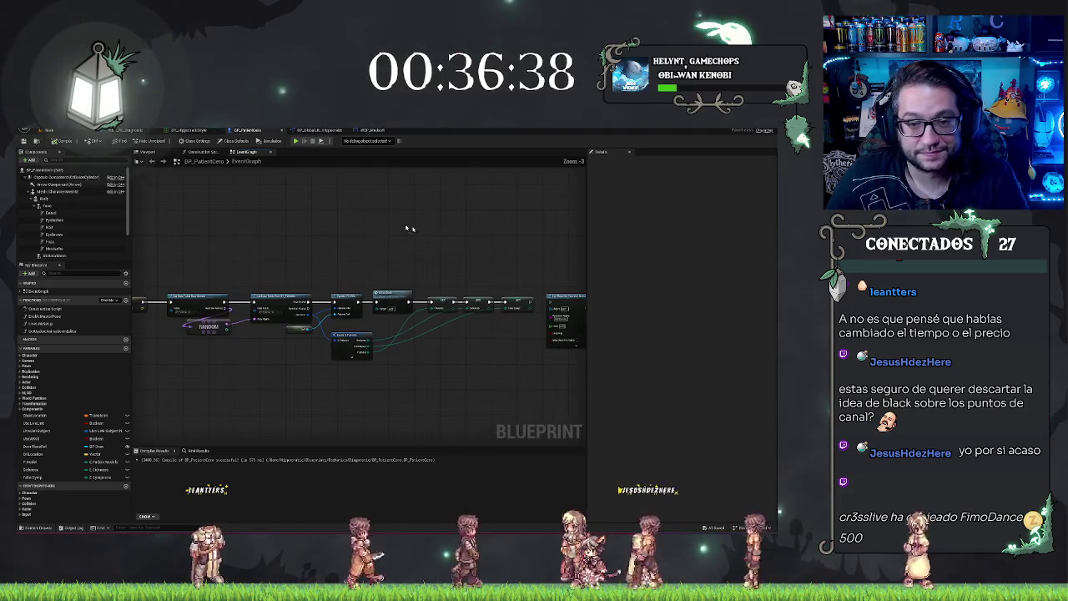
click(322, 130)
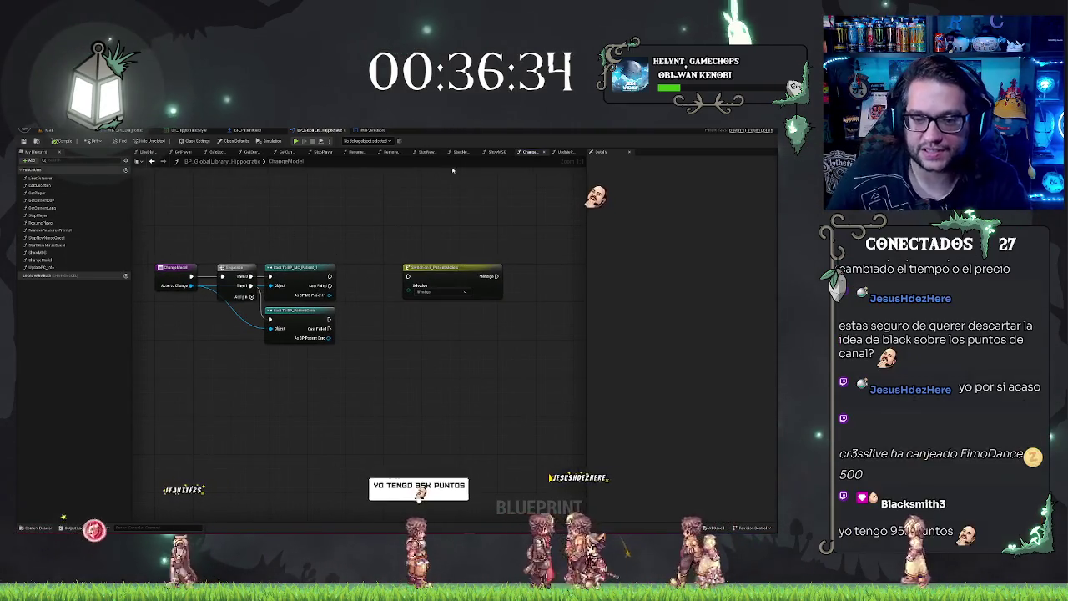
click(455, 268)
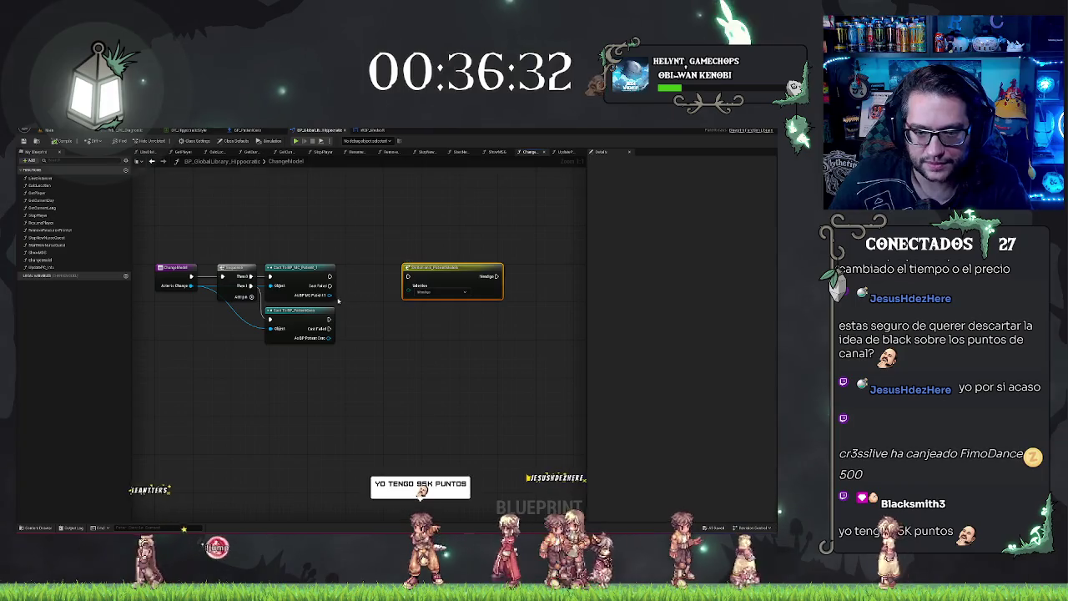
drag(346, 295, 347, 297)
text(get)
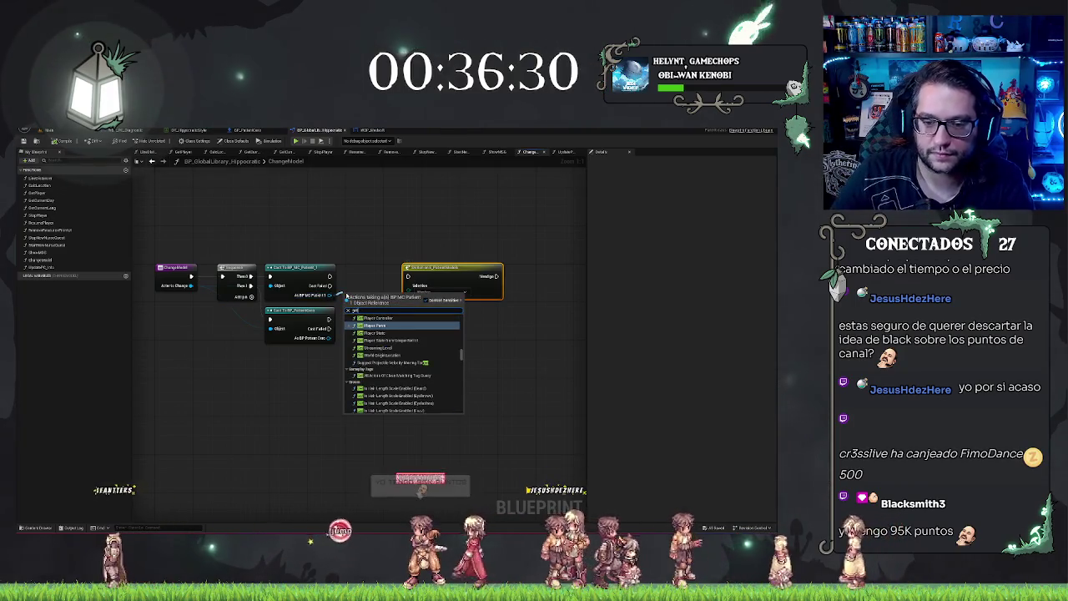
click(372, 248)
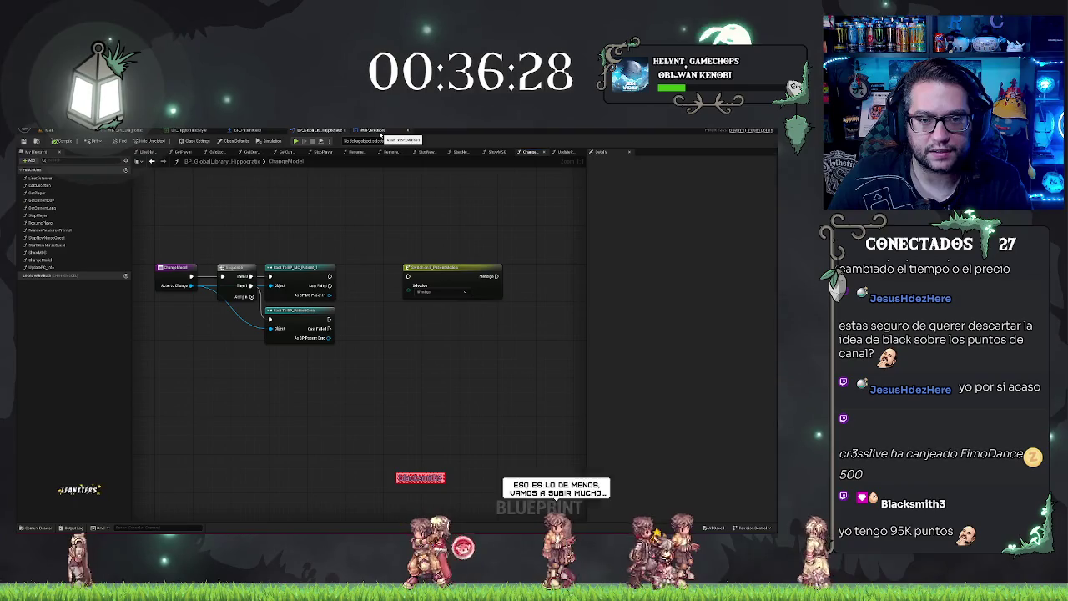
click(247, 131)
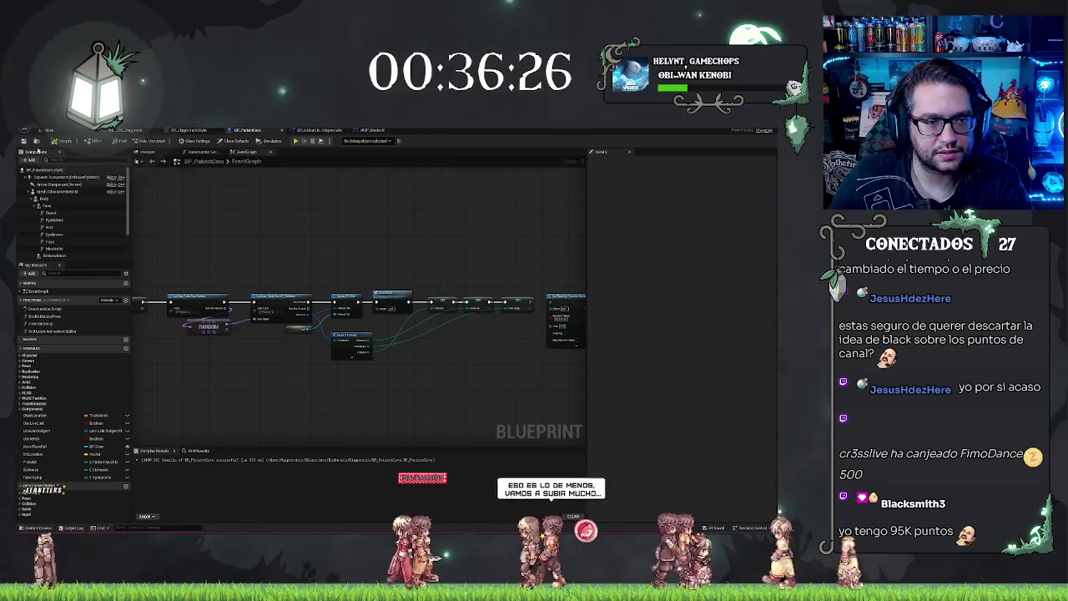
click(48, 130)
- Browse from the Mechanics folder to the MetaHumans MC_Patient_1 folder
click(343, 416)
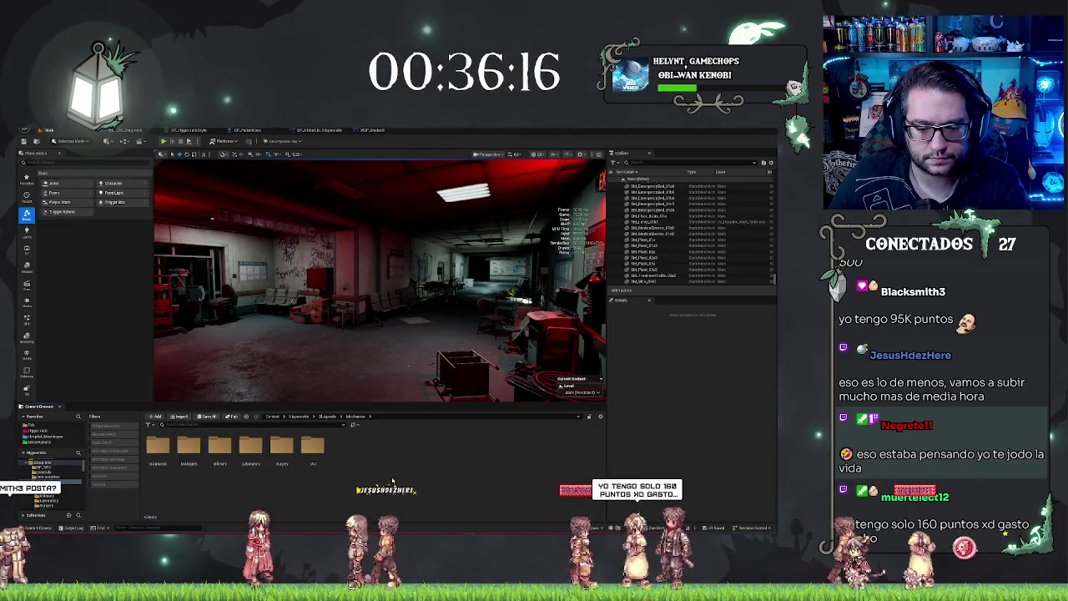
double_click(310, 458)
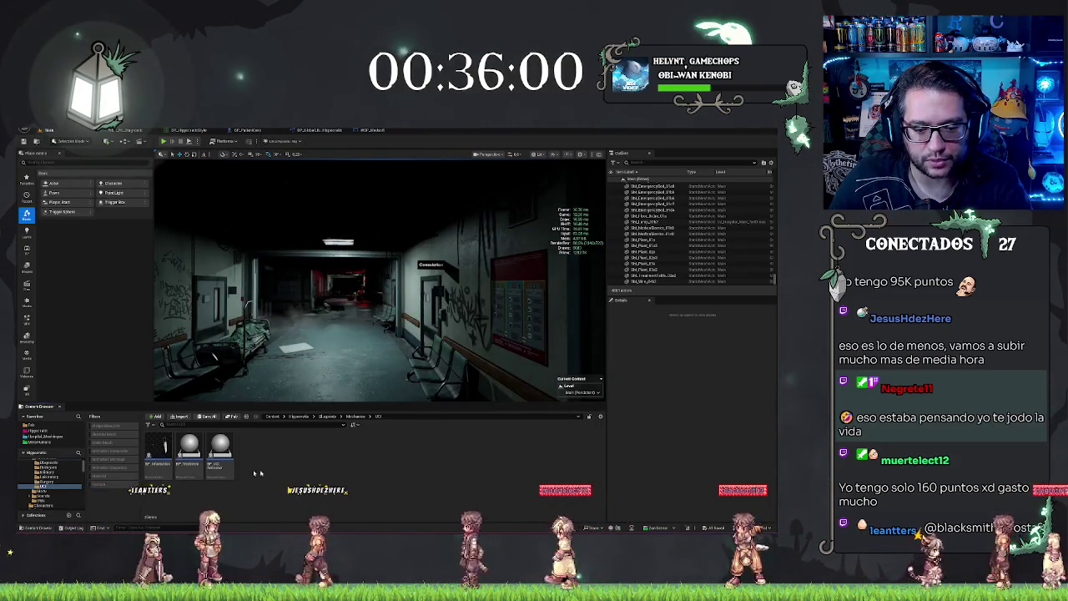
click(40, 442)
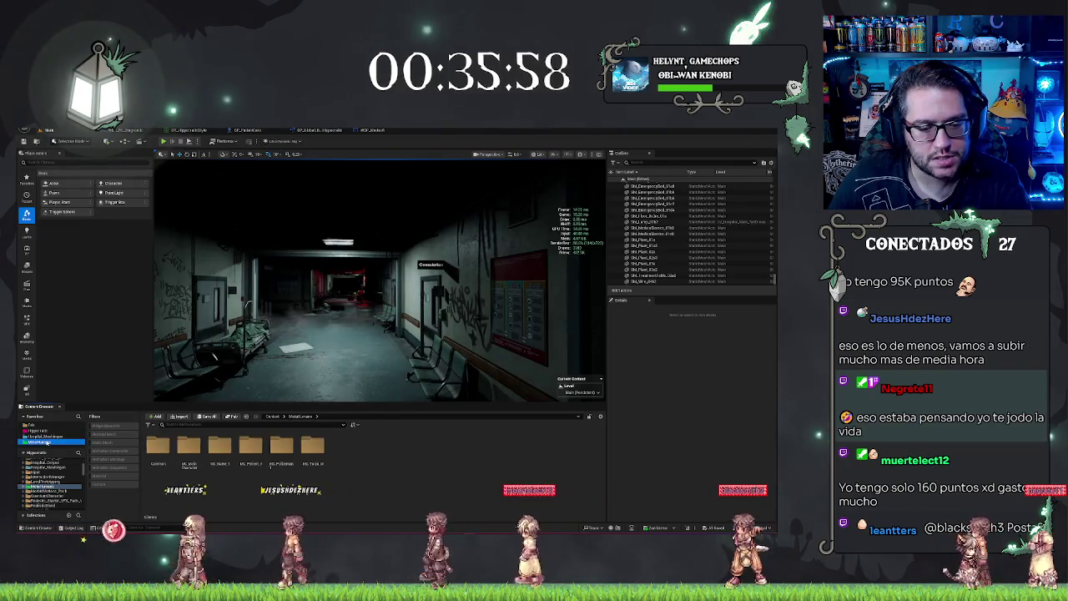
double_click(251, 447)
- Duplicate the MC_Patient asset and name the copy BP_MC_Patient_1
click(281, 450)
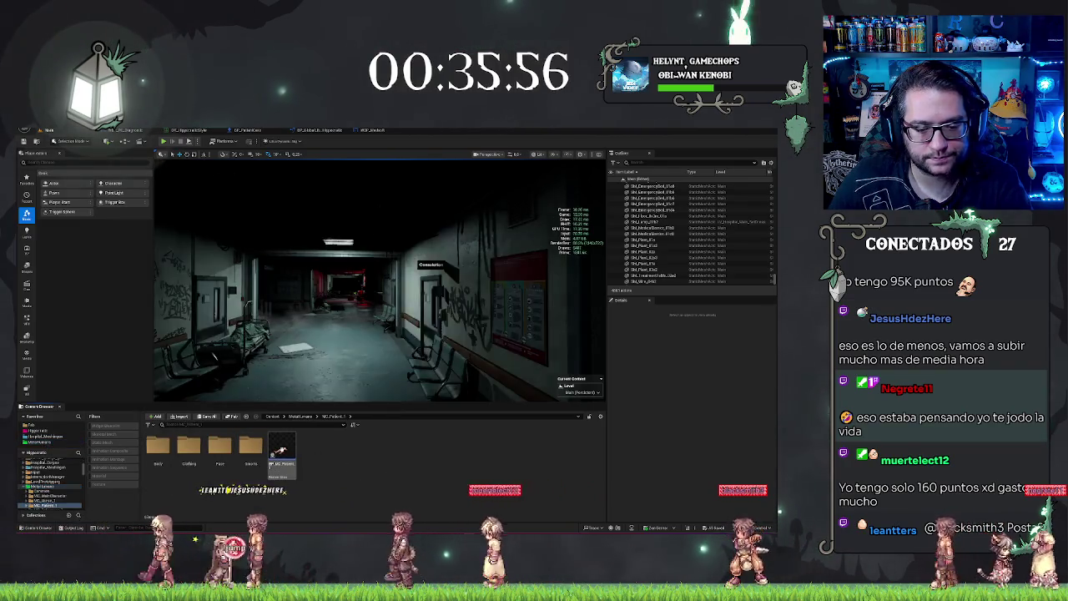
key(ctrl+d)
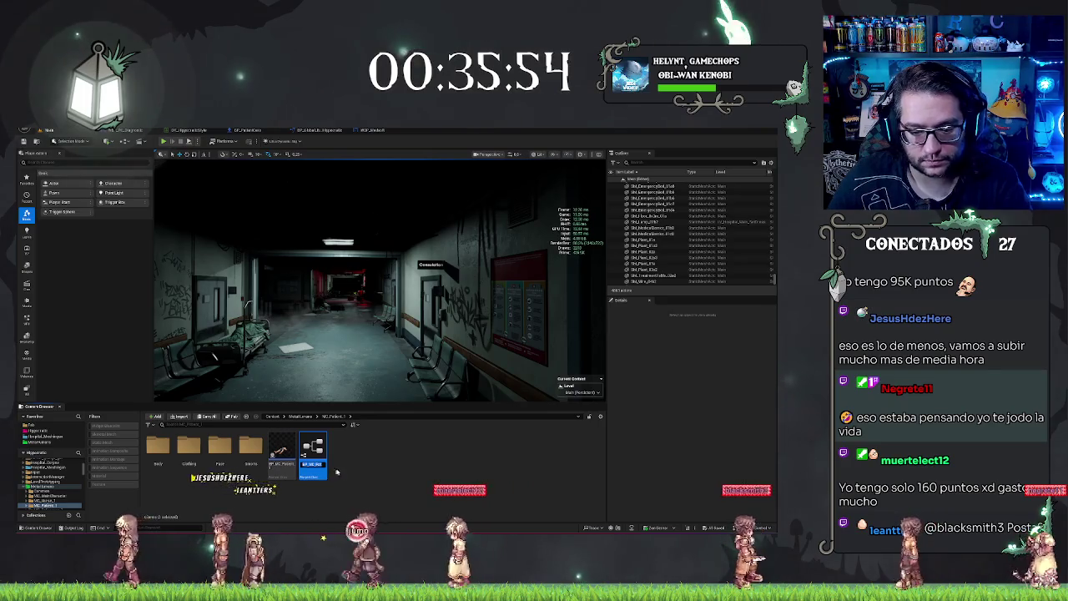
key(Return)
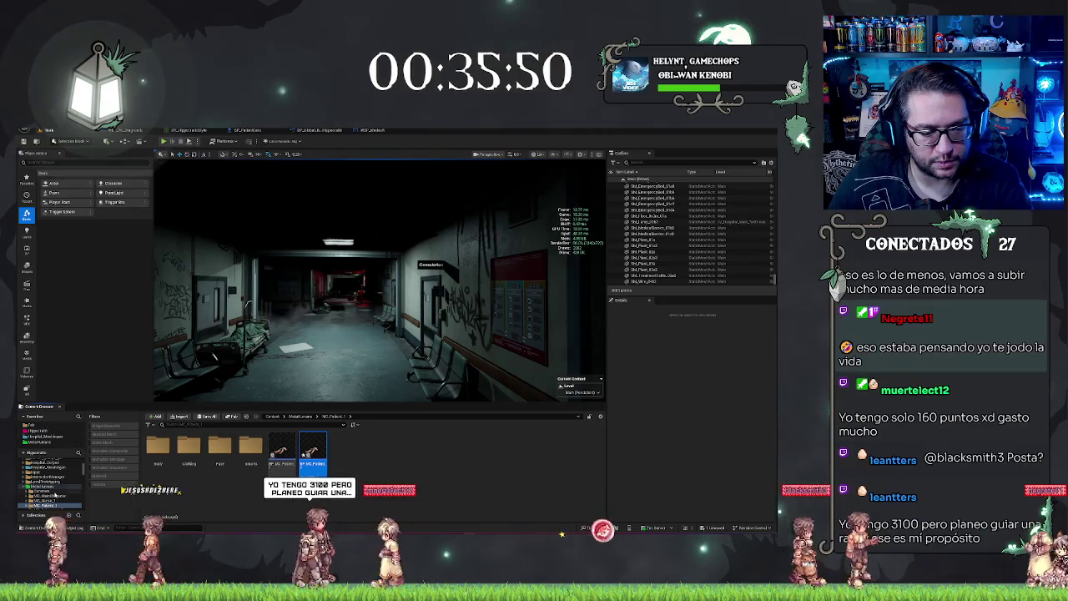
scroll(54, 495, up, 2)
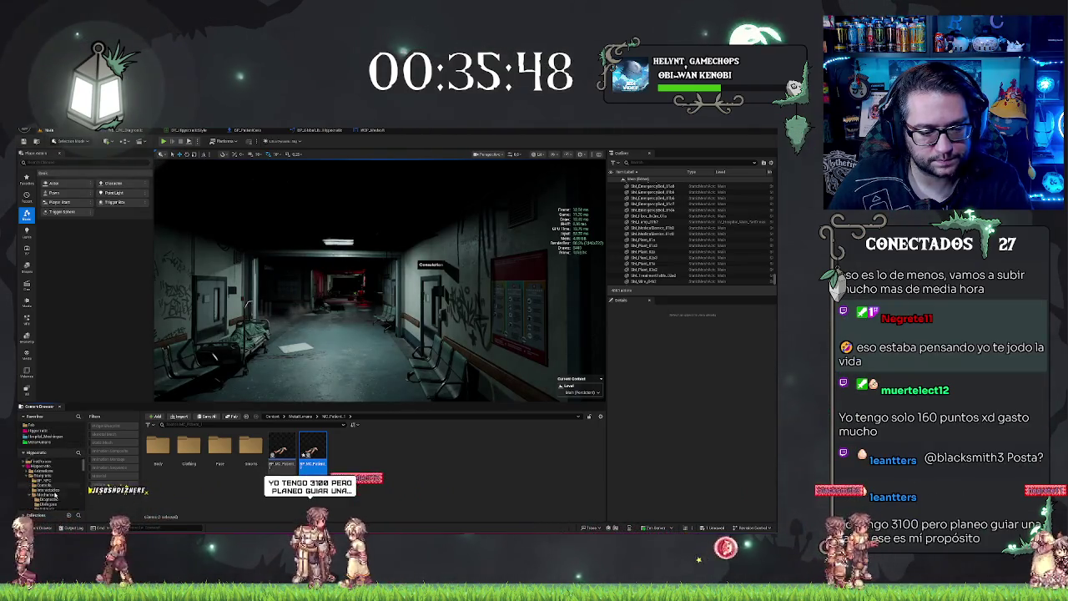
scroll(37, 474, down, 2)
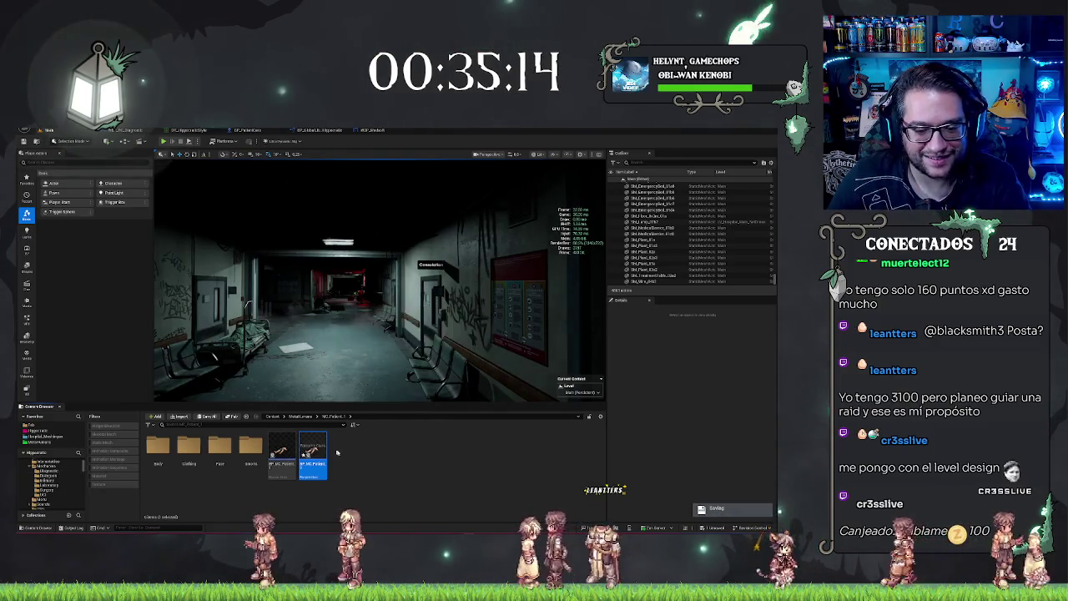
- Walk through the corridor and lobby to the MEDPEDIA/MEDSOFT monitor, then select BP_DiagMonitor
key(w)
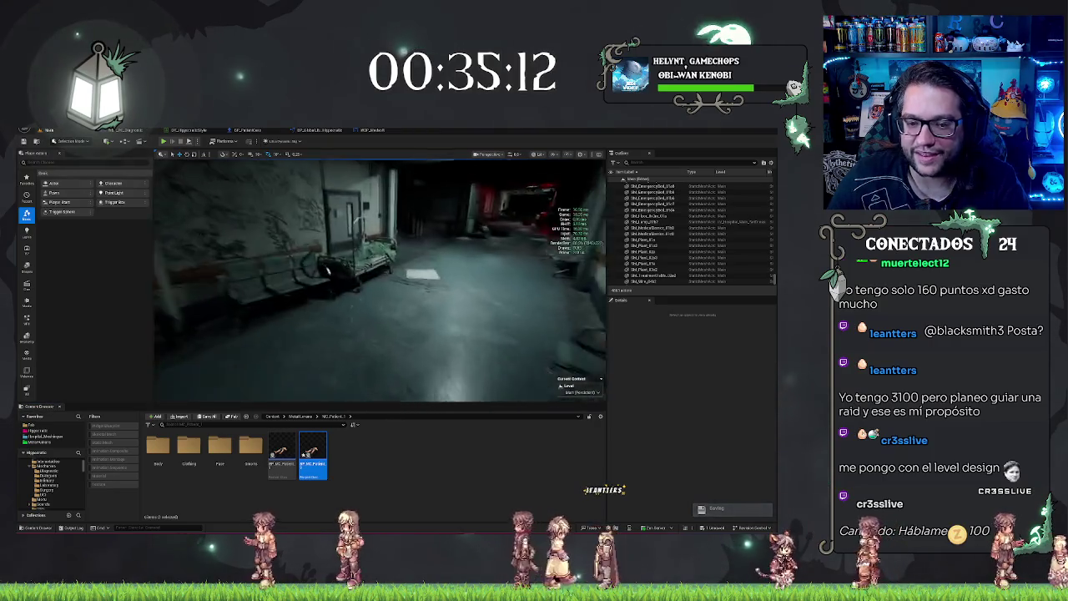
key(w)
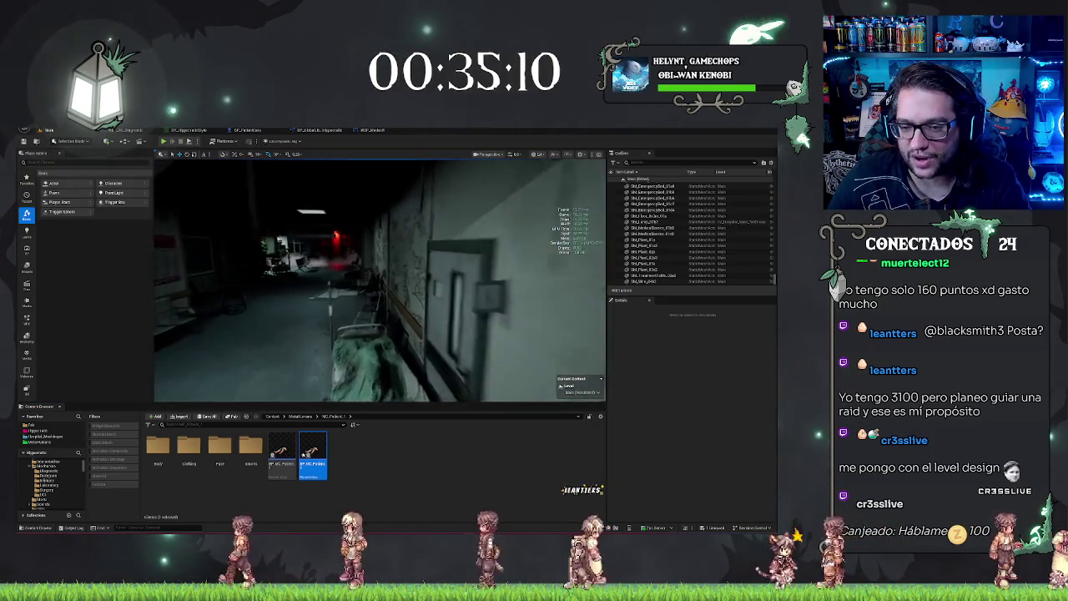
key(w)
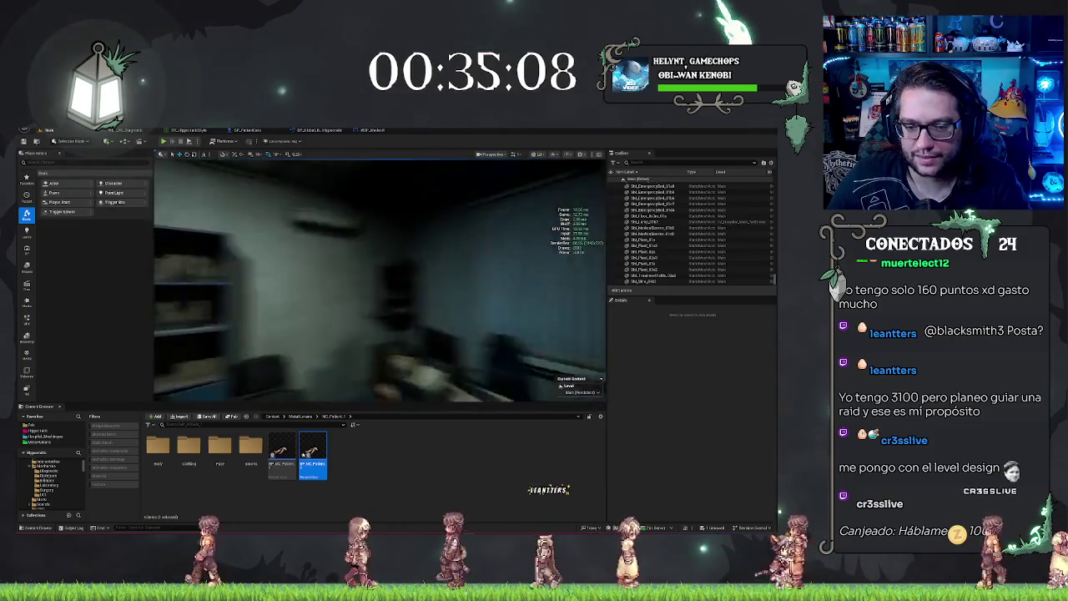
key(w)
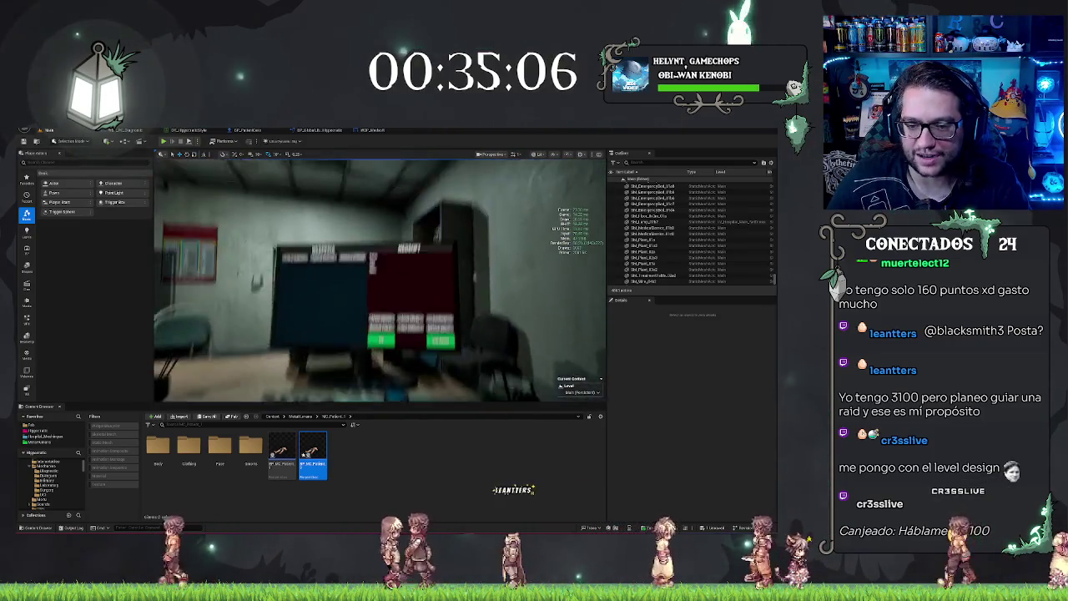
key(s)
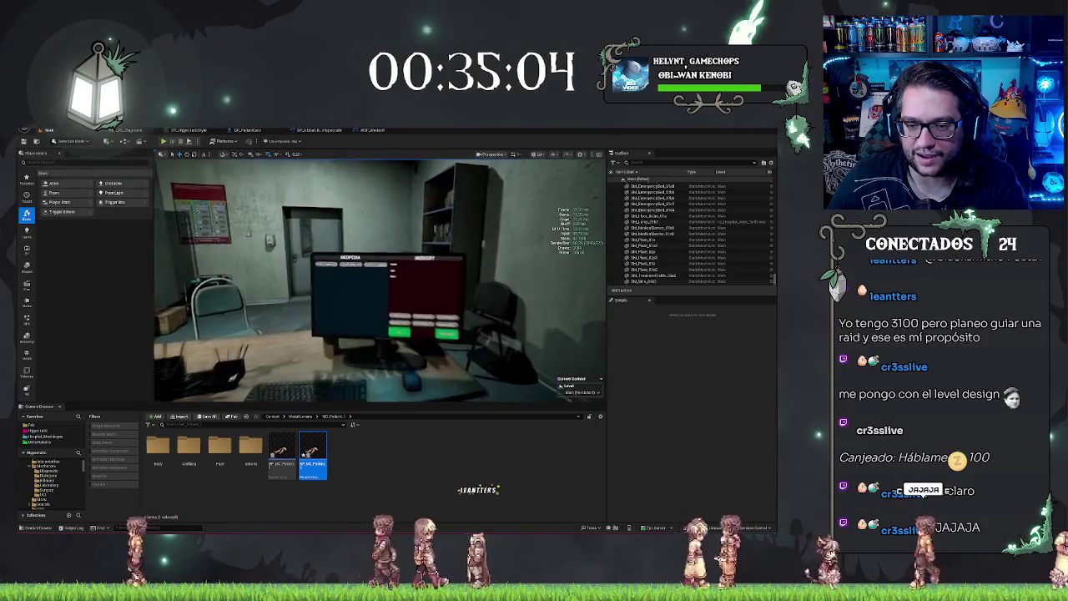
key(s)
key(w)
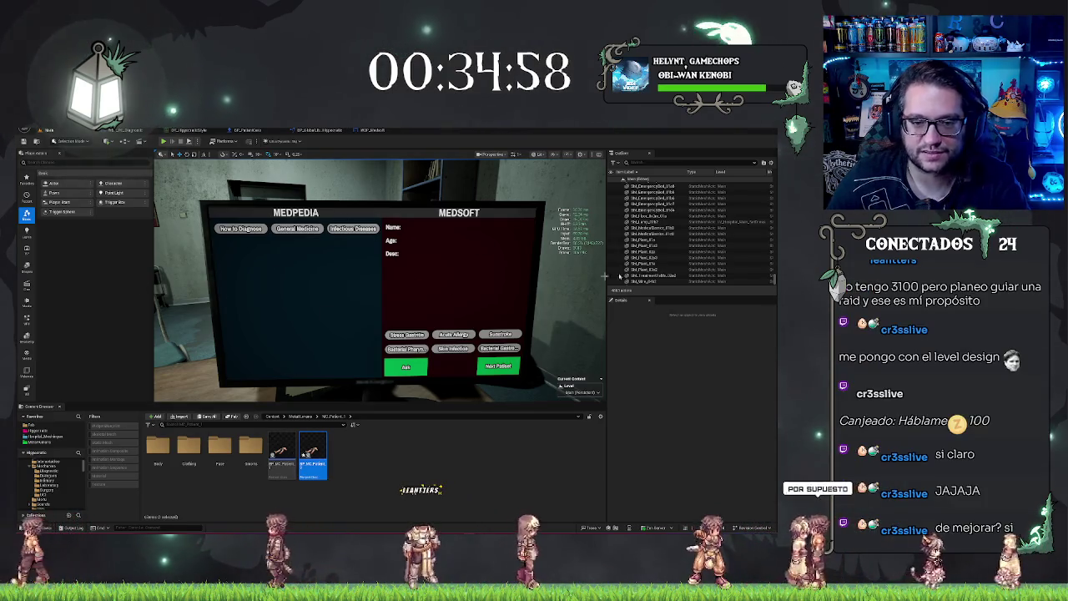
key(s)
key(e)
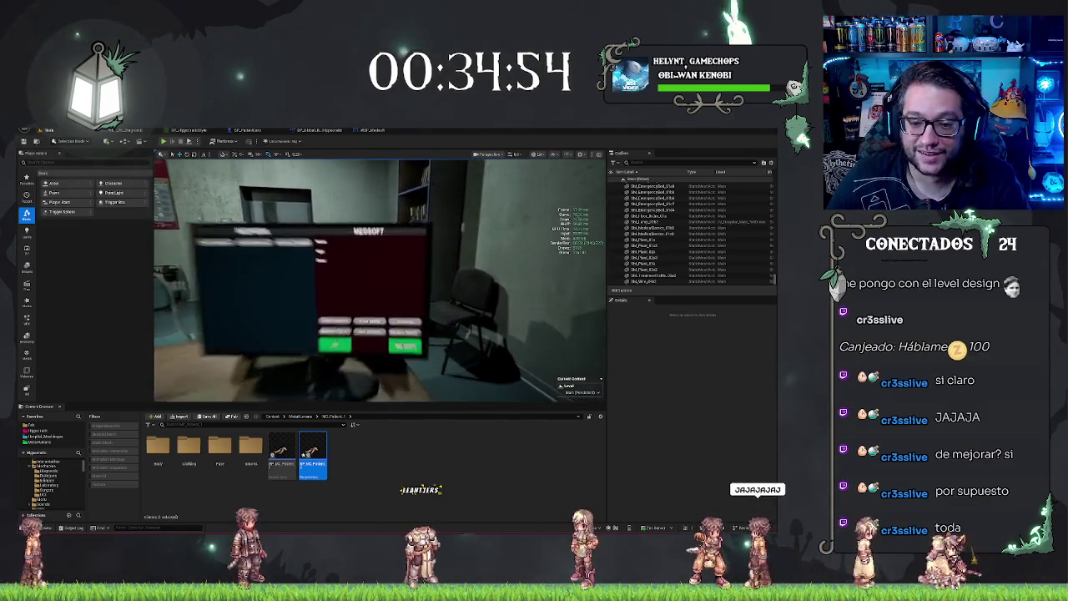
key(s)
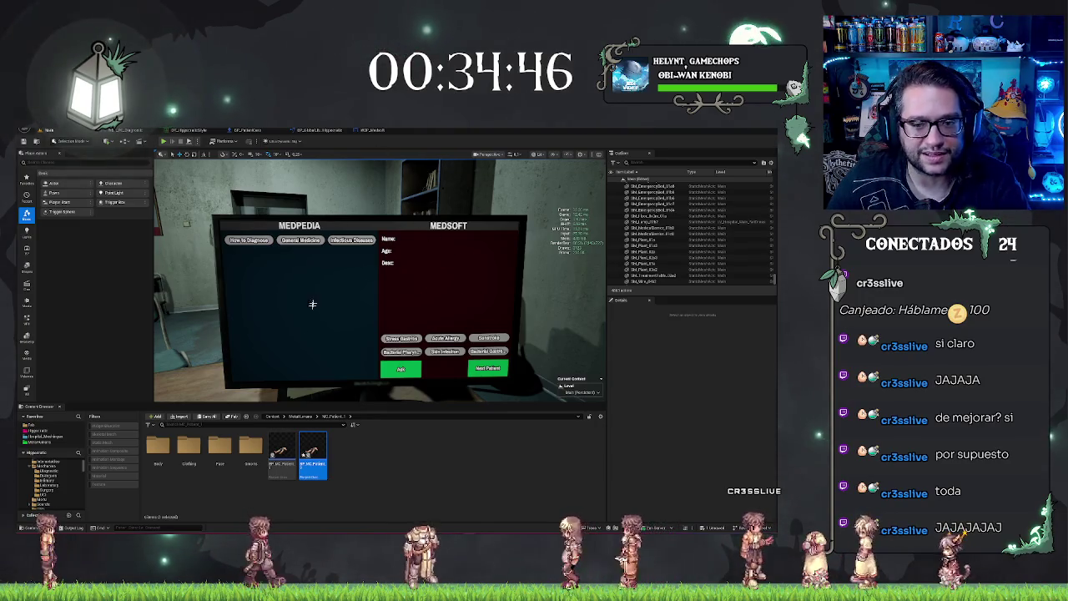
click(429, 239)
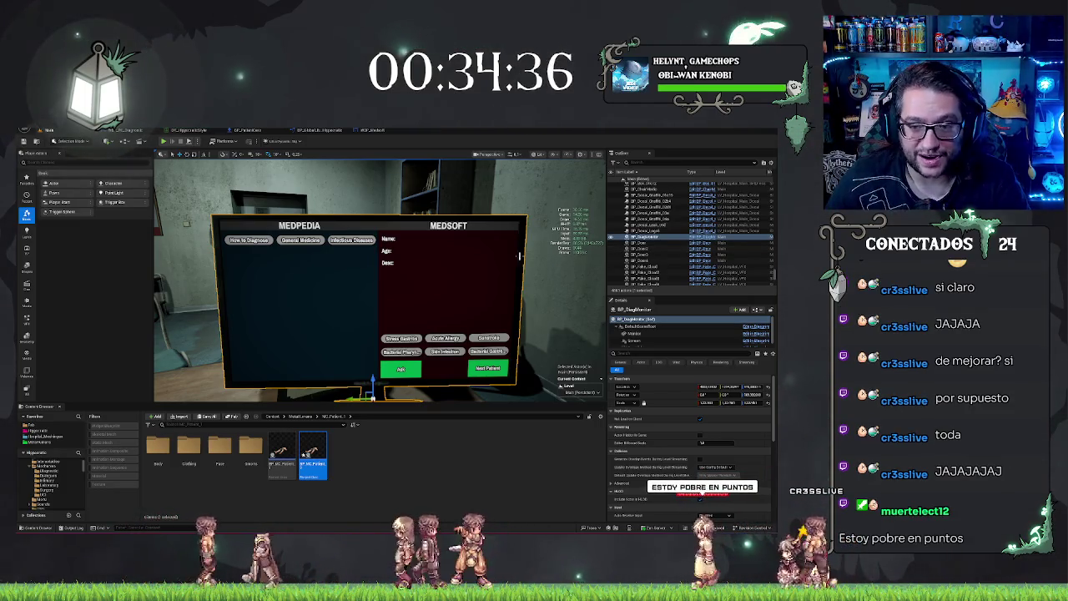
- Move the BP_MC_Patient asset into the target folder and show the UCI folder's contents
drag(469, 276, 382, 280)
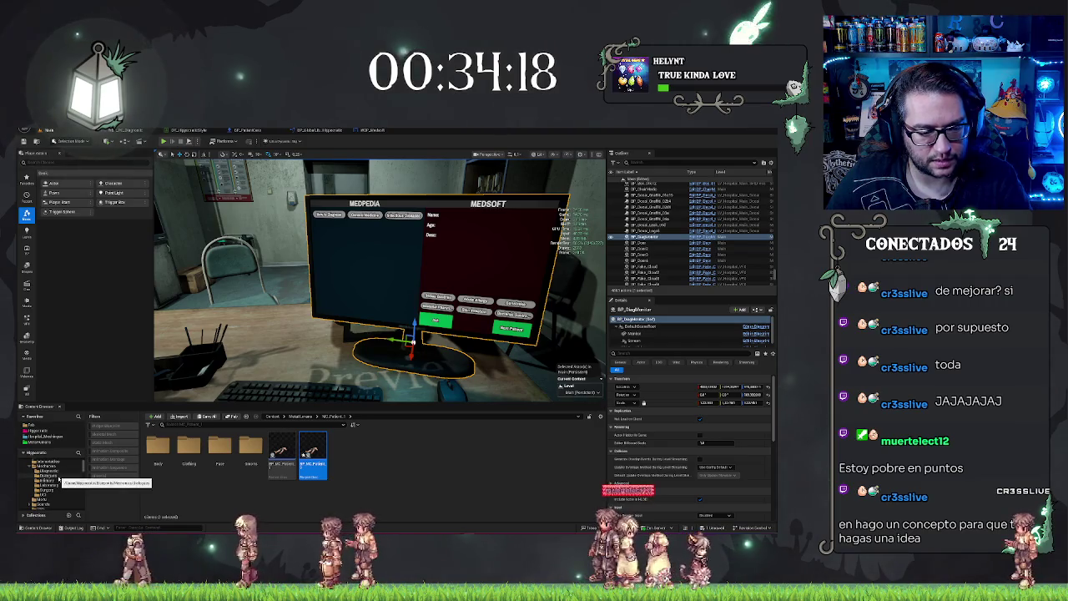
drag(281, 468, 46, 495)
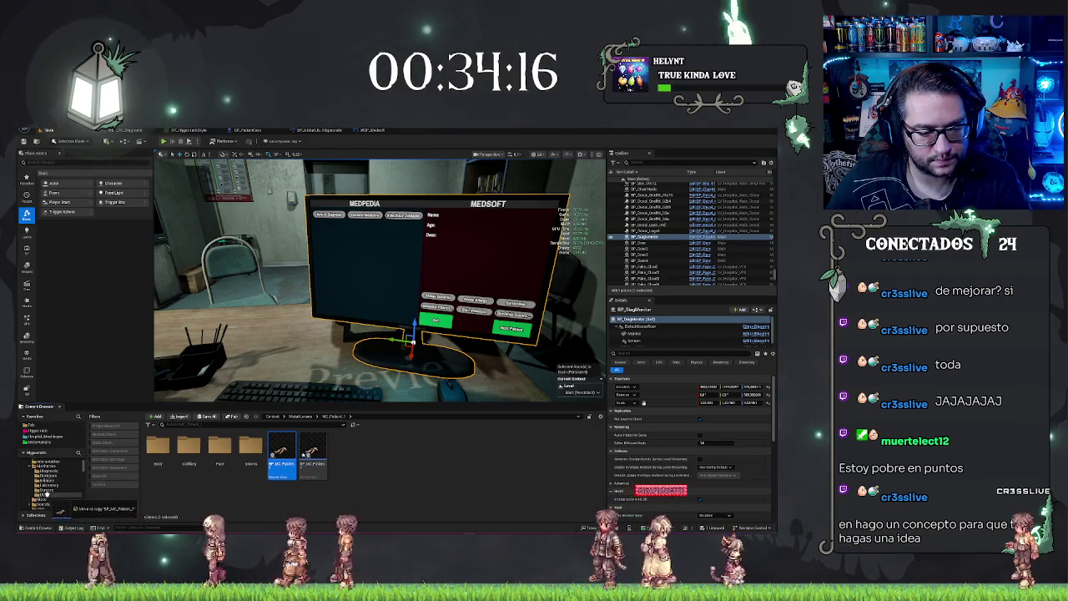
click(67, 506)
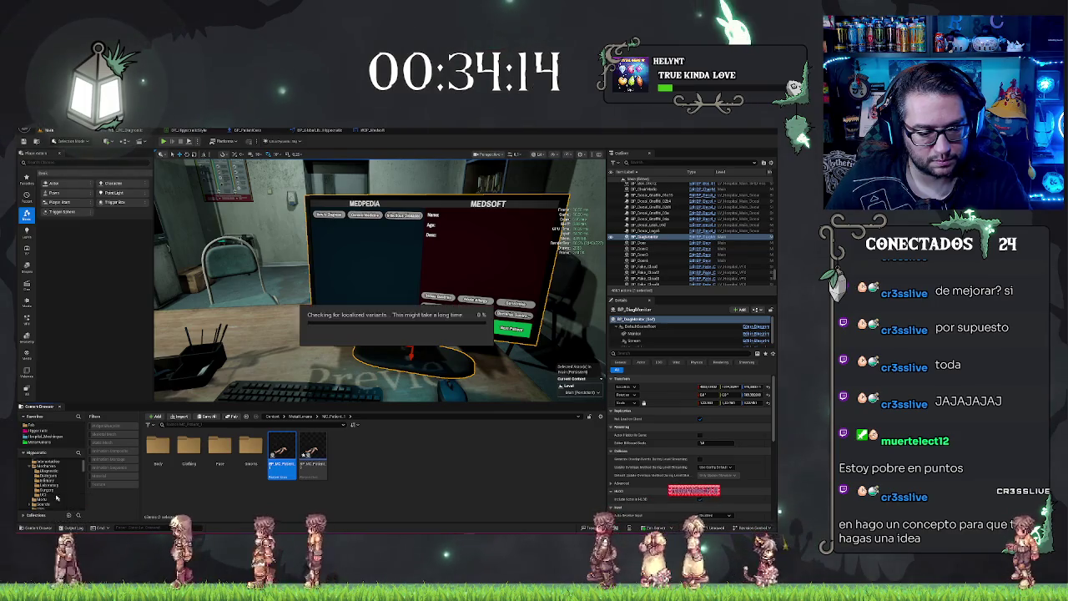
click(41, 496)
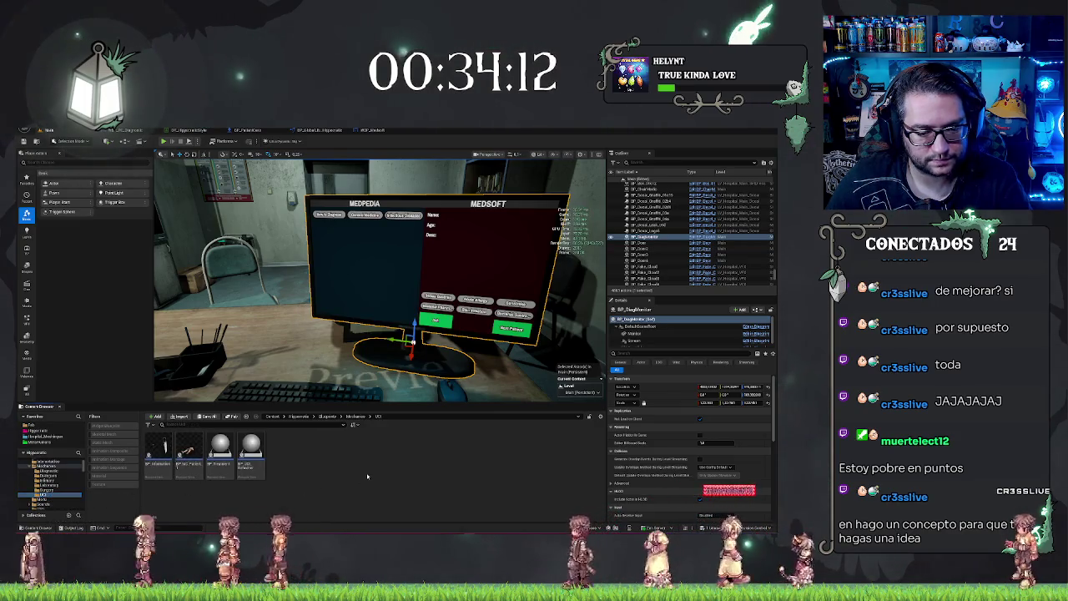
- Frame the diagnostic monitor in the viewport and open BP_MC_Patient_1 for editing
key(f)
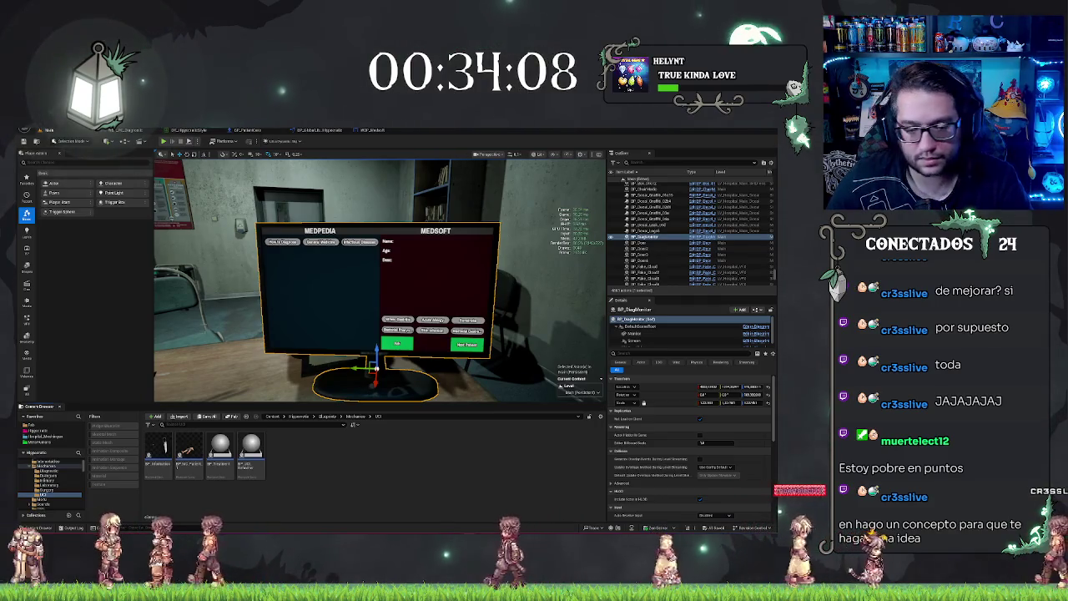
click(197, 448)
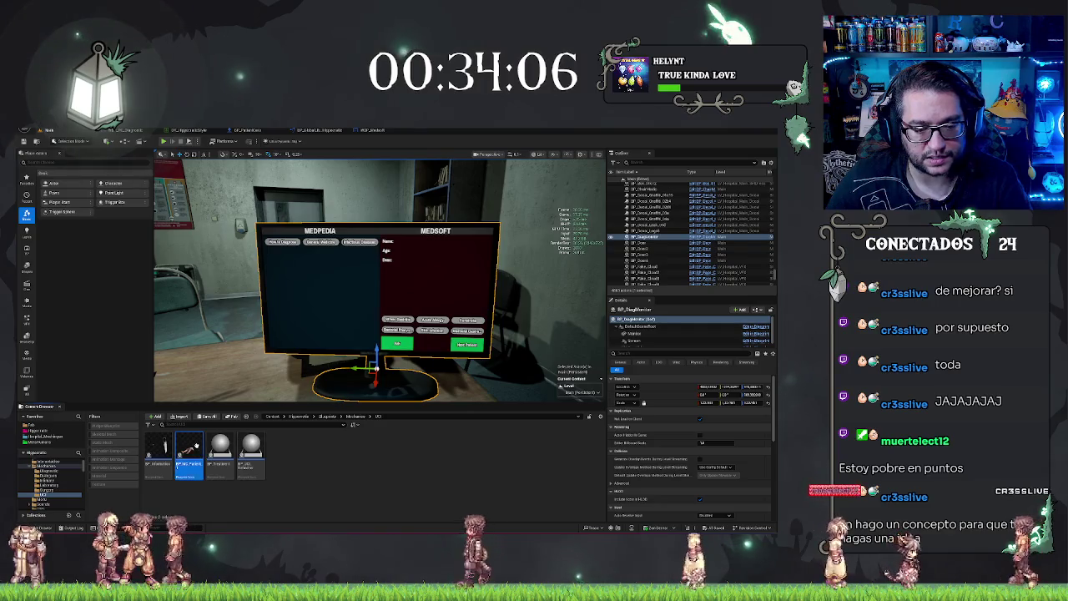
double_click(197, 448)
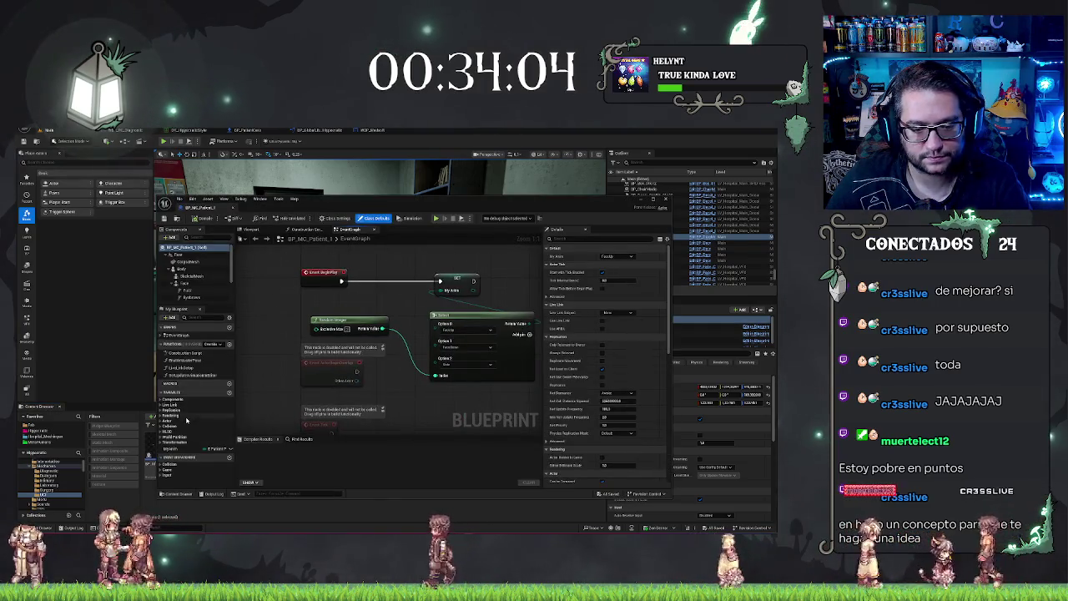
- Center the Event BeginPlay, Select and Live Link nodes, then maximise the blueprint editor
scroll(310, 368, down, 2)
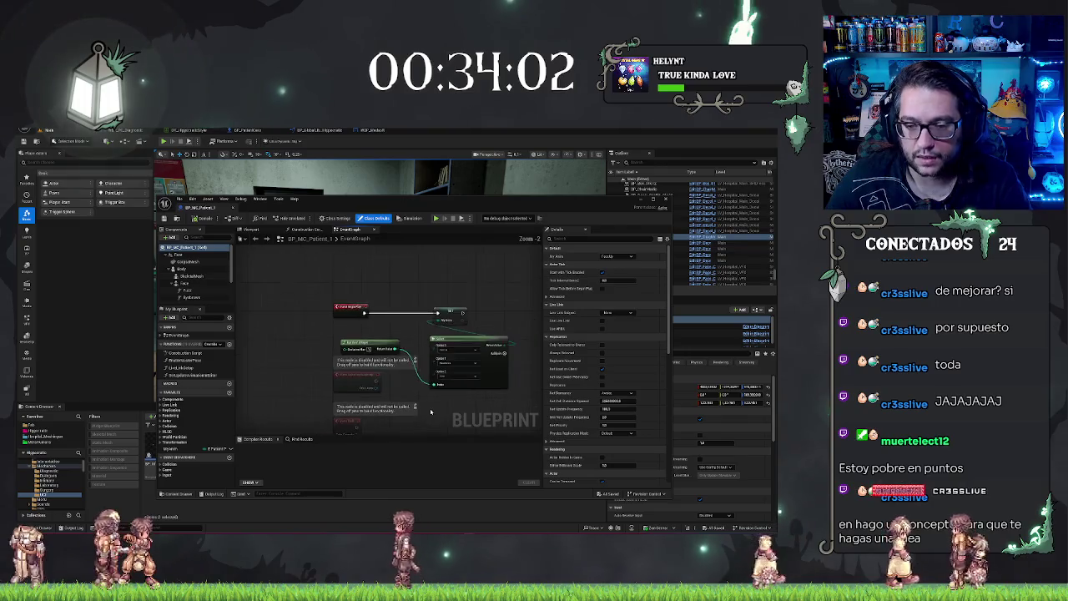
scroll(311, 369, down, 1)
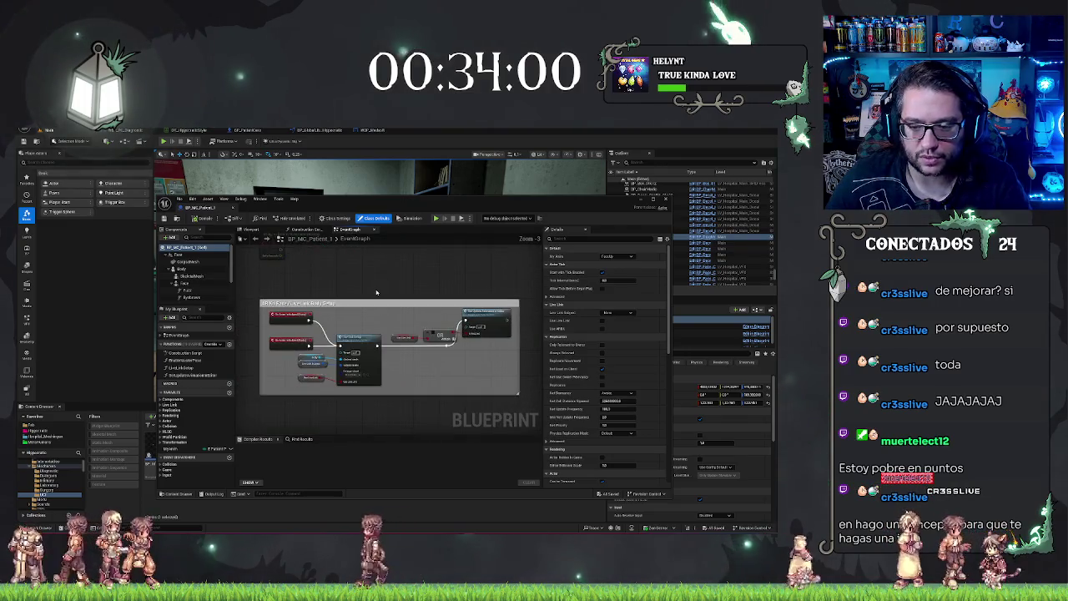
scroll(395, 412, up, 2)
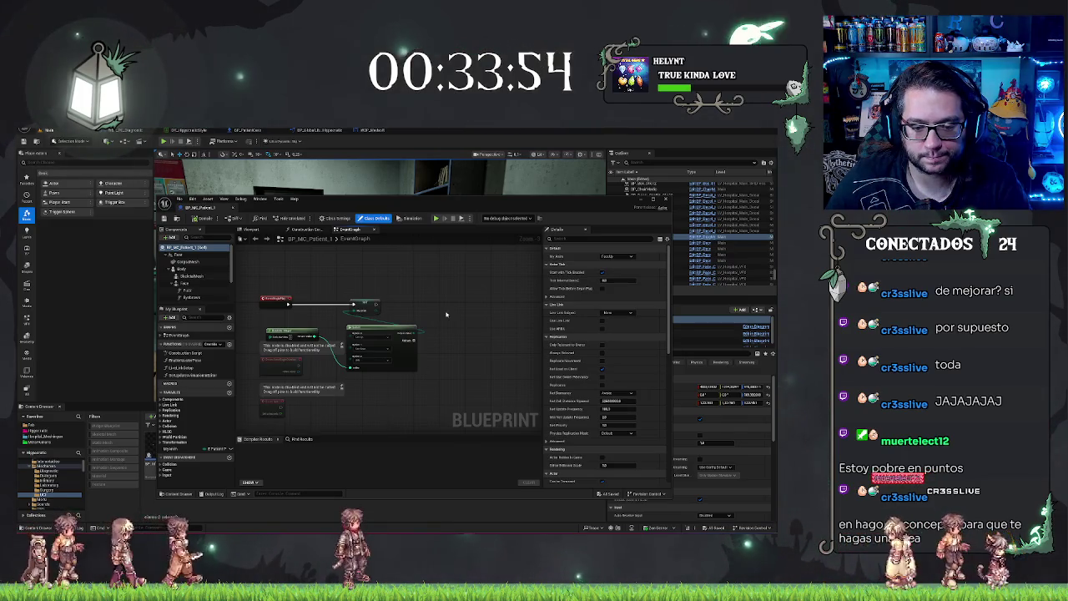
drag(447, 315, 459, 416)
scroll(445, 346, up, 1)
drag(445, 346, 454, 315)
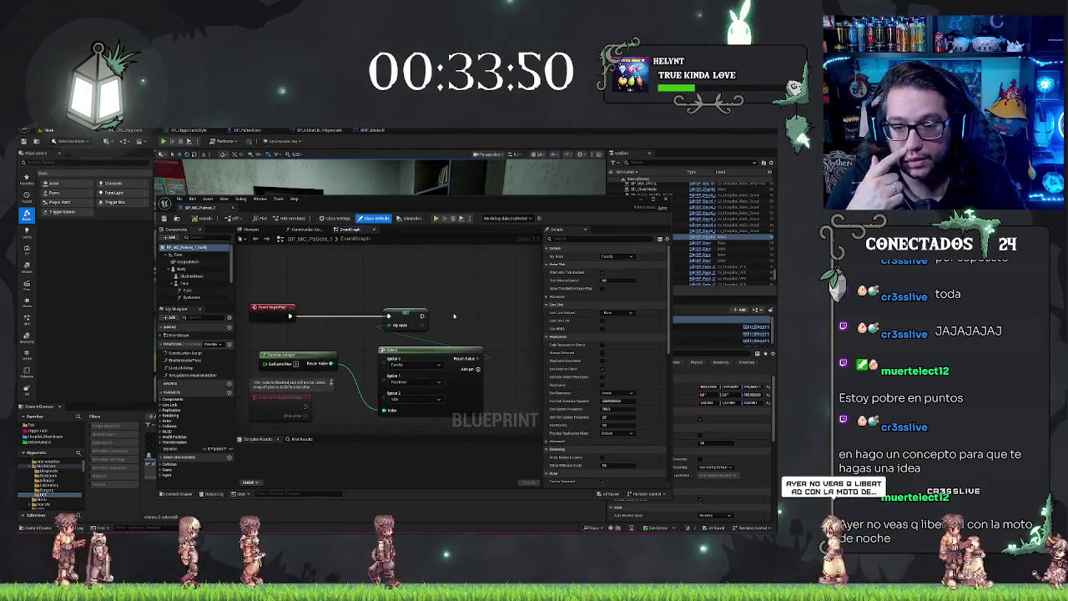
scroll(407, 295, down, 1)
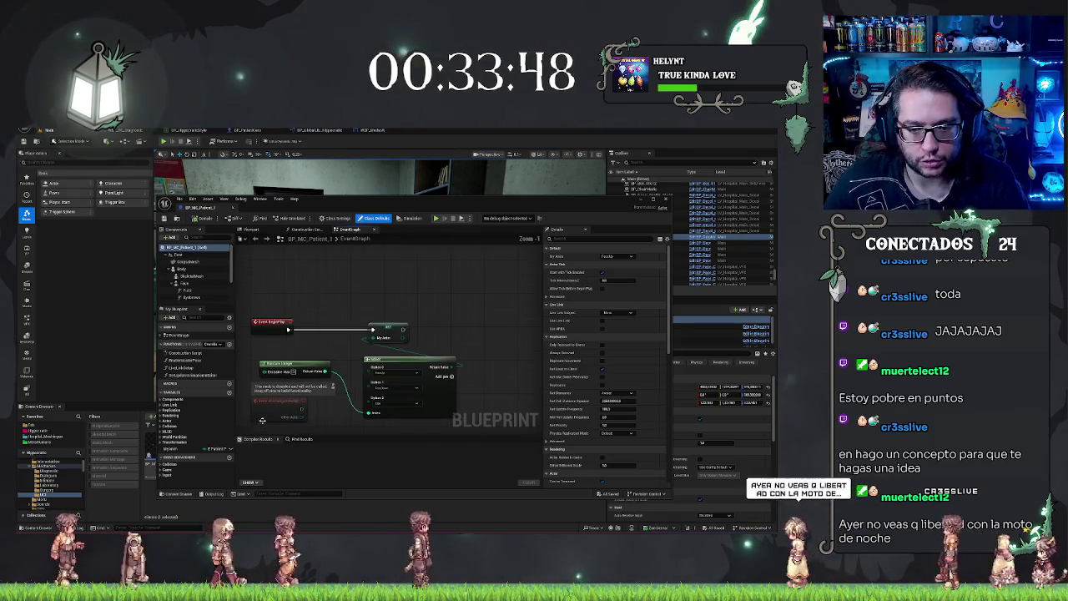
drag(406, 294, 435, 272)
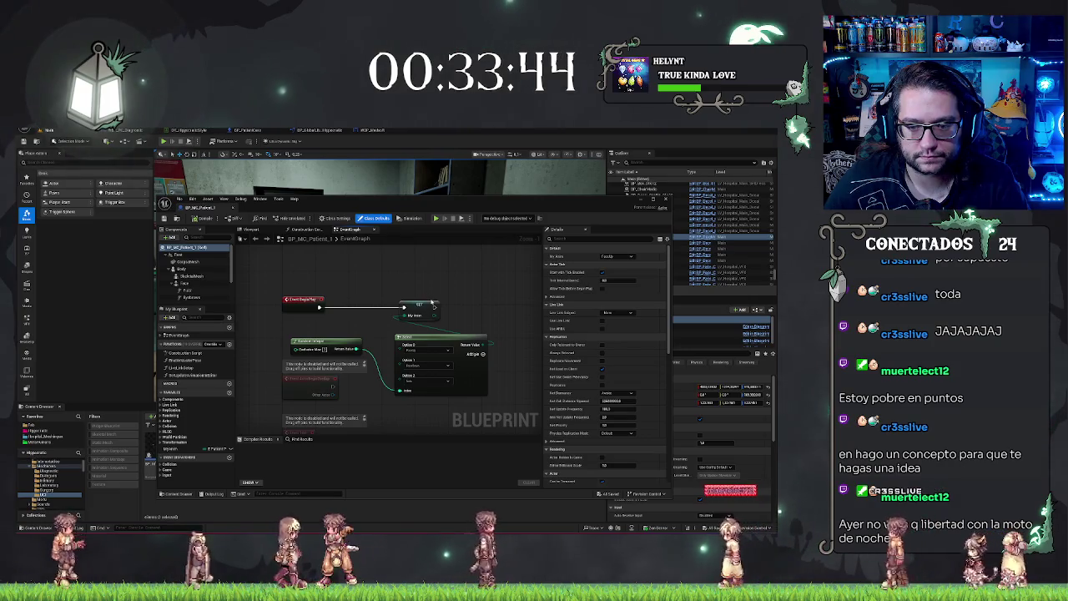
drag(449, 290, 427, 272)
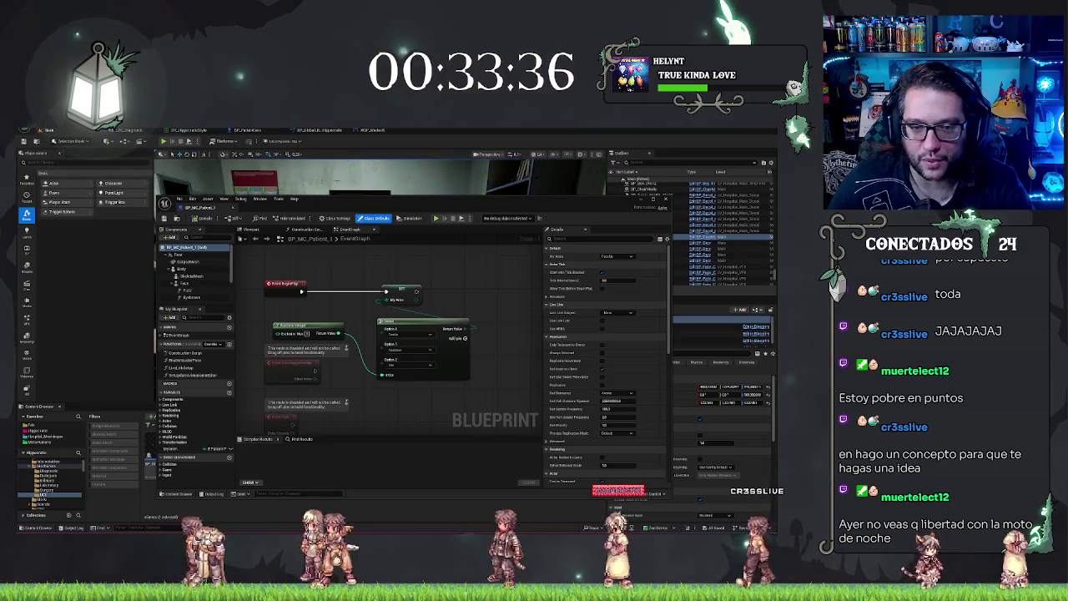
double_click(215, 209)
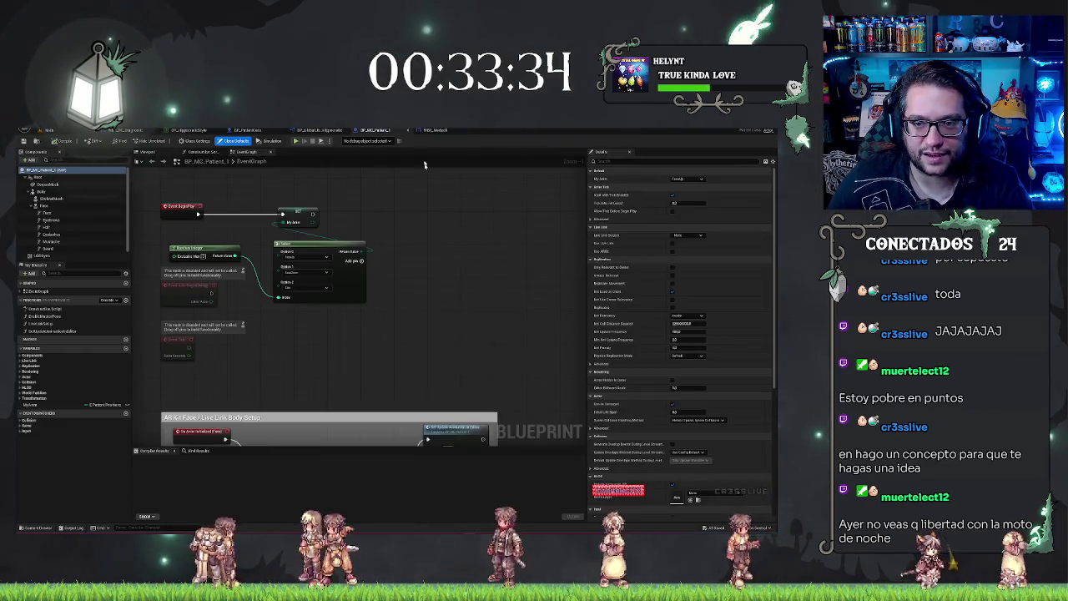
- Fly to the hospital ward, select the information actor beside the bed and edit its BP_Information blueprint
click(65, 133)
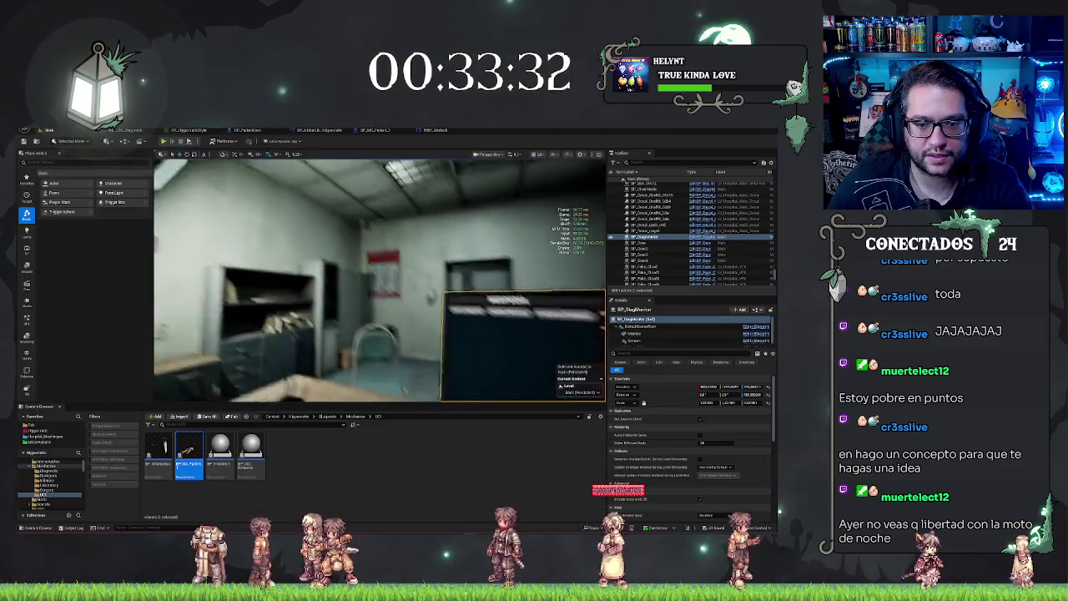
key(w)
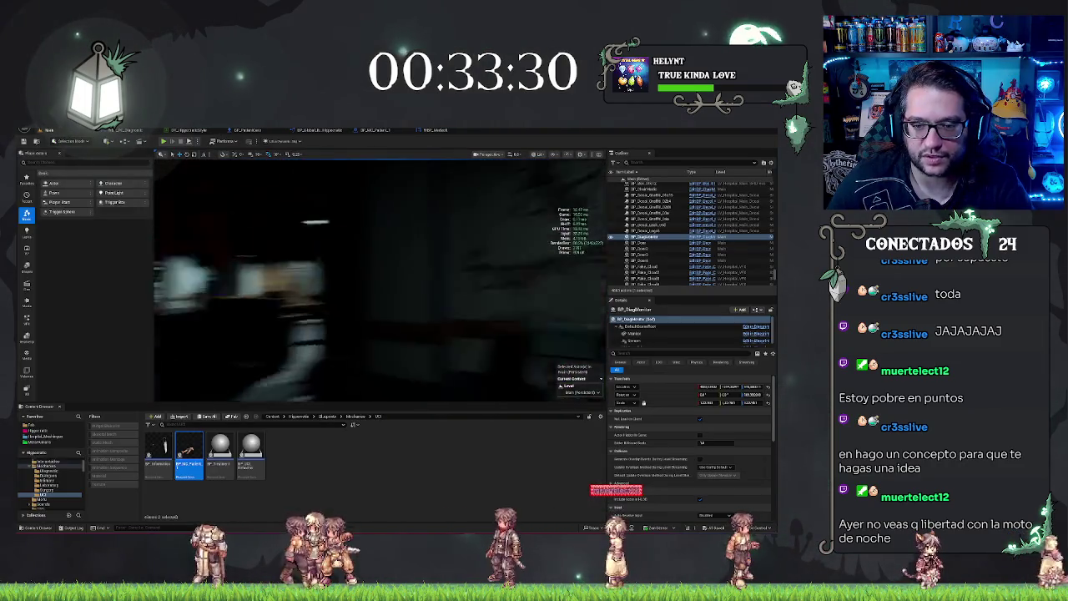
key(w)
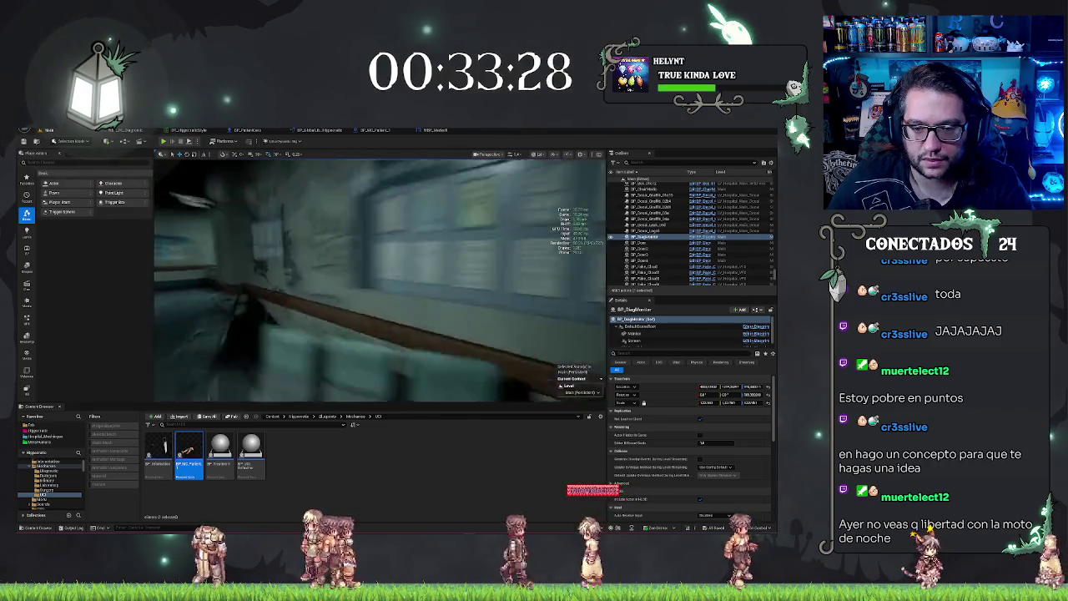
key(w)
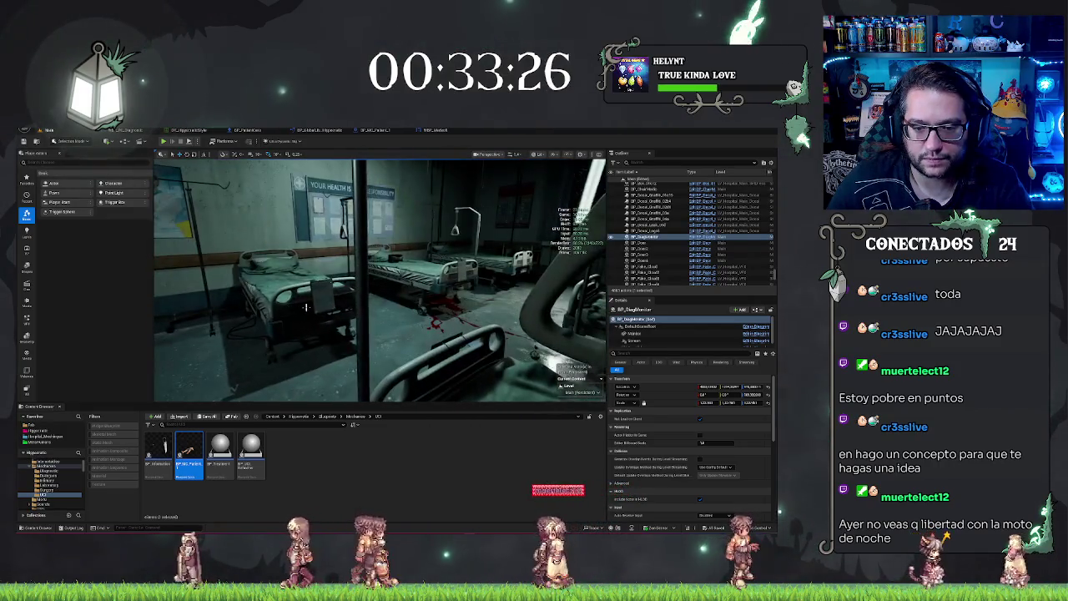
click(321, 293)
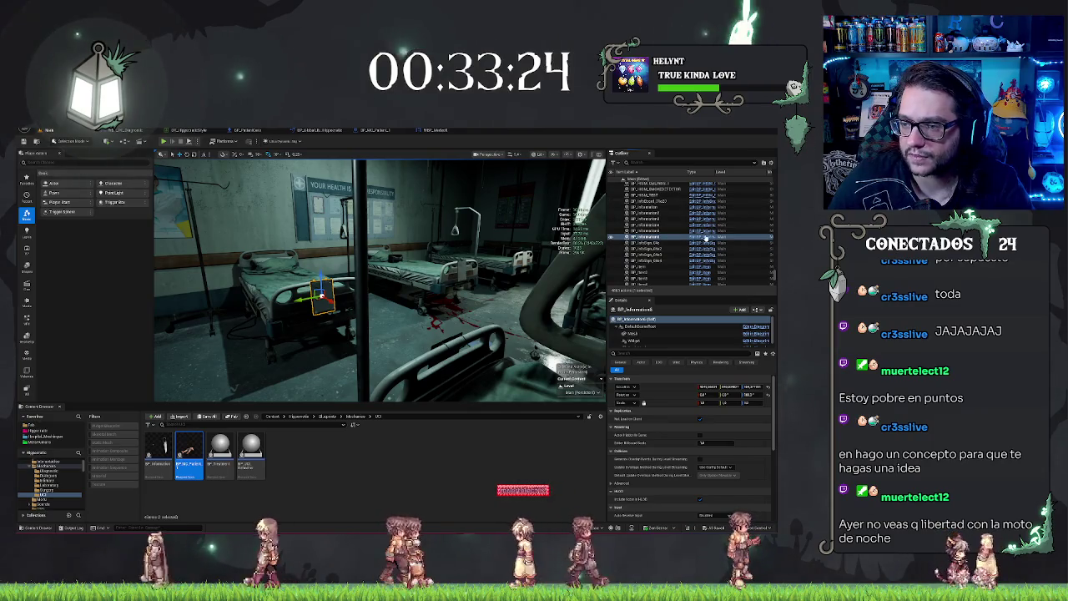
key(ctrl+e)
scroll(395, 306, up, 3)
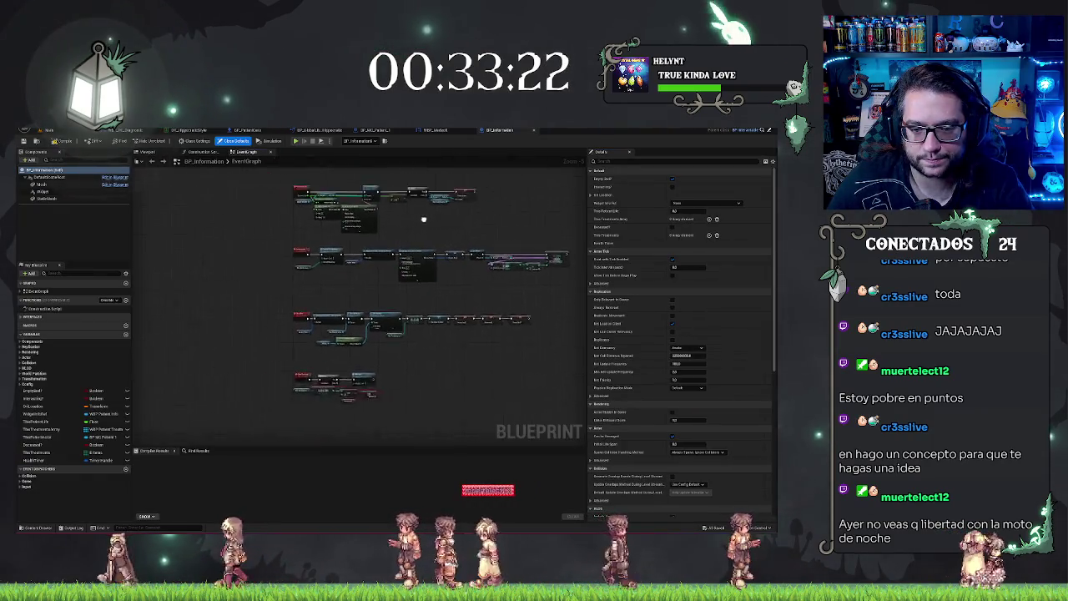
- Review BP_Information's CLEAR, Set Text, Spawn Actor and Set Visibility nodes, then switch to BP_MC_Patient_1
drag(420, 289, 437, 283)
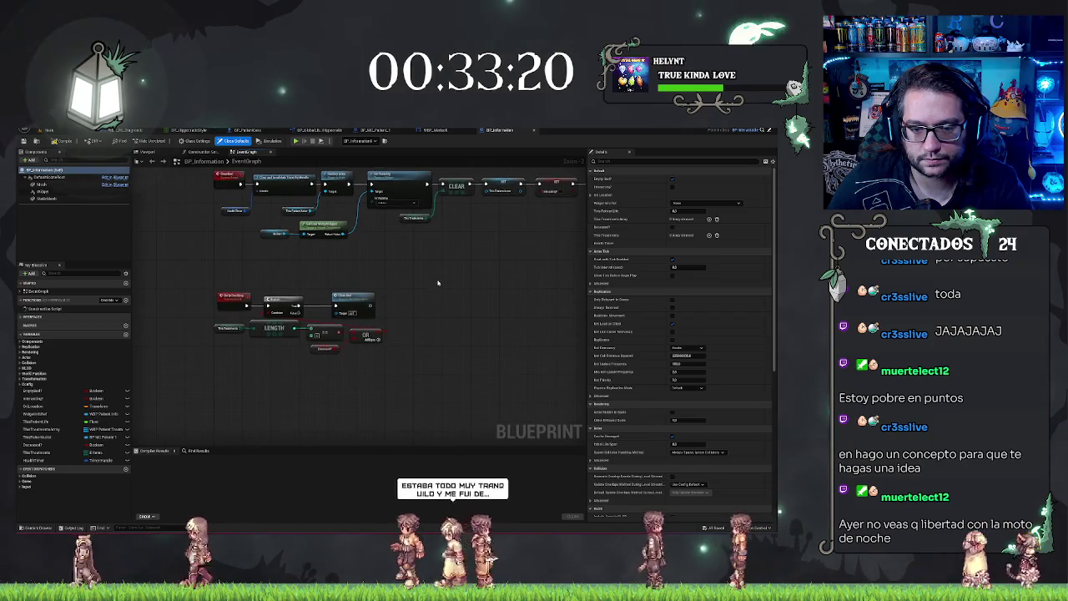
mouse_move(428, 246)
mouse_down()
mouse_move(334, 305)
mouse_move(409, 362)
mouse_move(400, 483)
mouse_up()
mouse_move(360, 208)
mouse_down()
mouse_move(351, 329)
mouse_move(285, 326)
mouse_move(289, 365)
mouse_move(239, 358)
mouse_move(209, 374)
mouse_up()
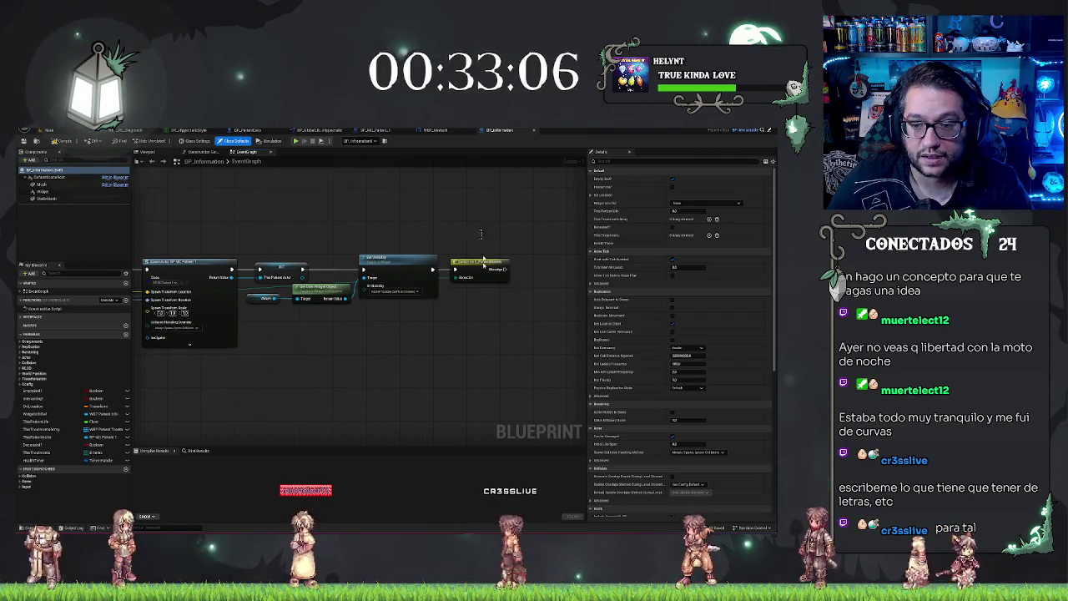
drag(482, 242, 503, 331)
drag(433, 316, 588, 310)
drag(507, 341, 240, 288)
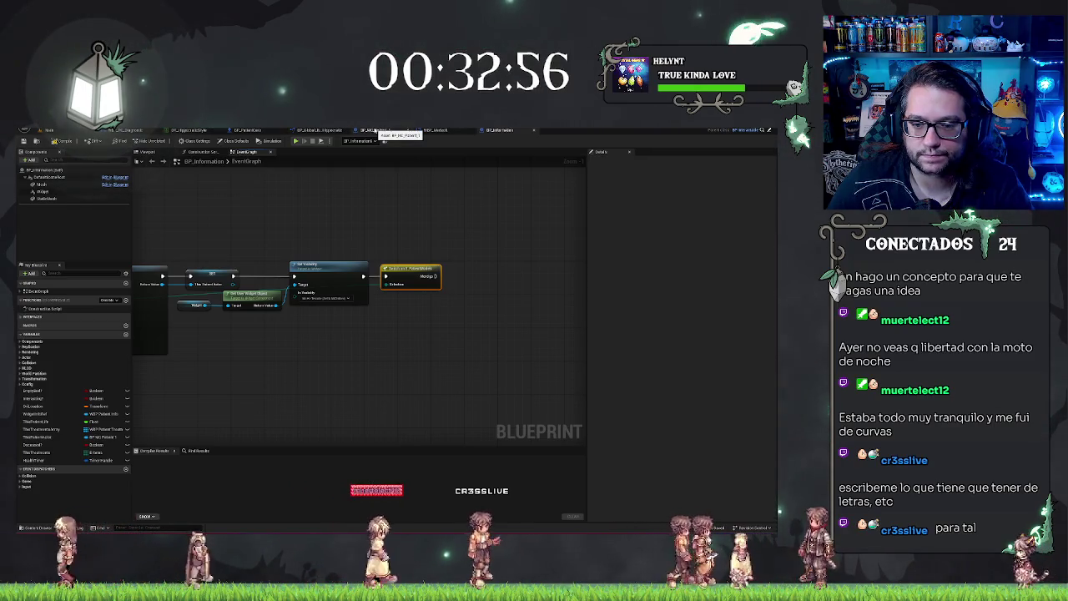
click(376, 130)
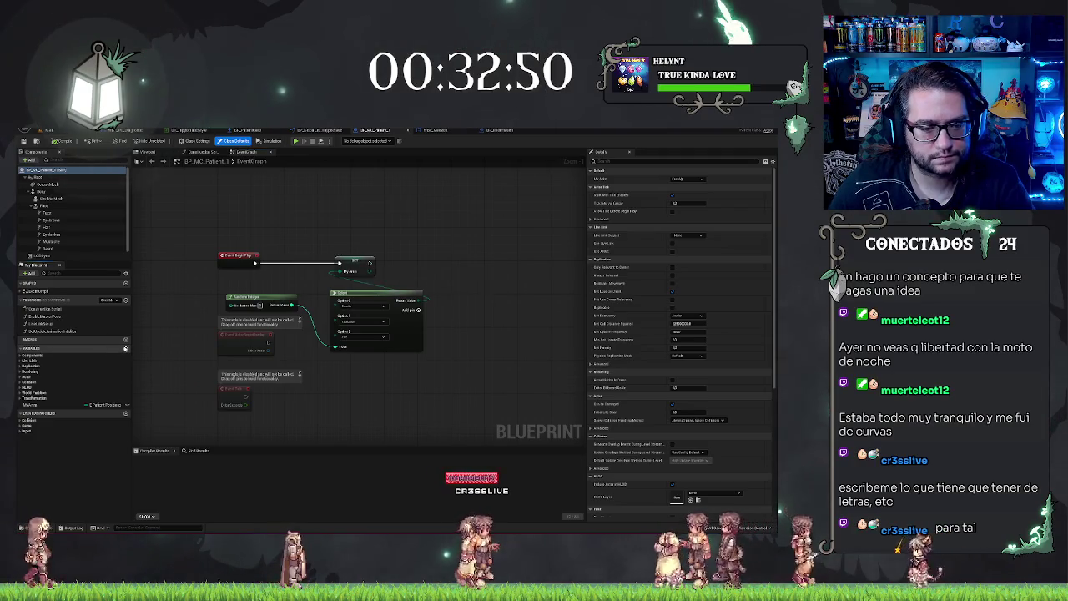
- Add a P_Model variable of type E_PatientModels to BP_MC_Patient_1
click(125, 348)
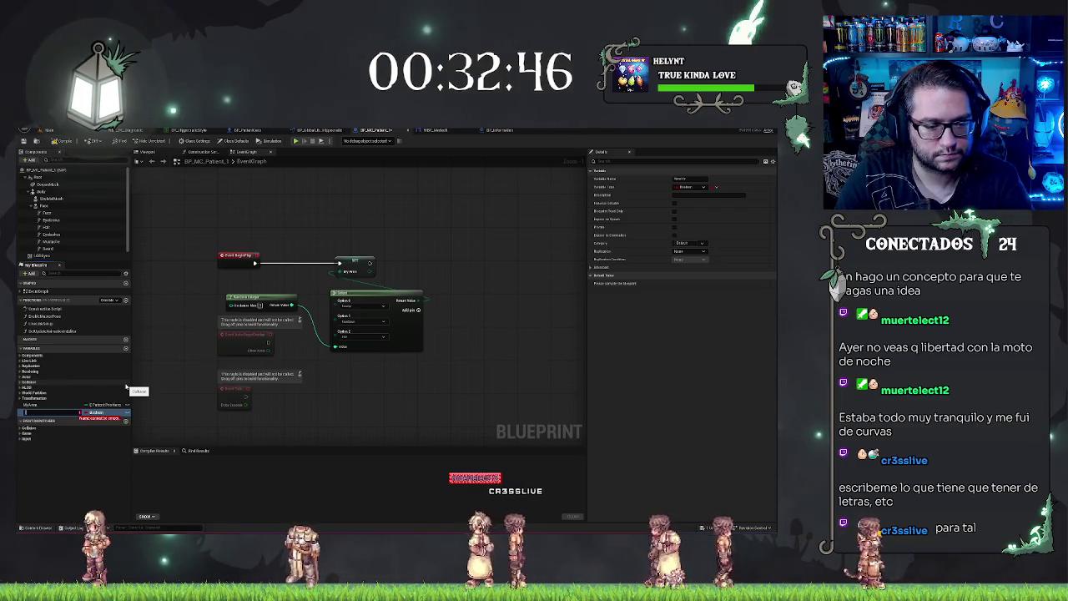
text(oved)
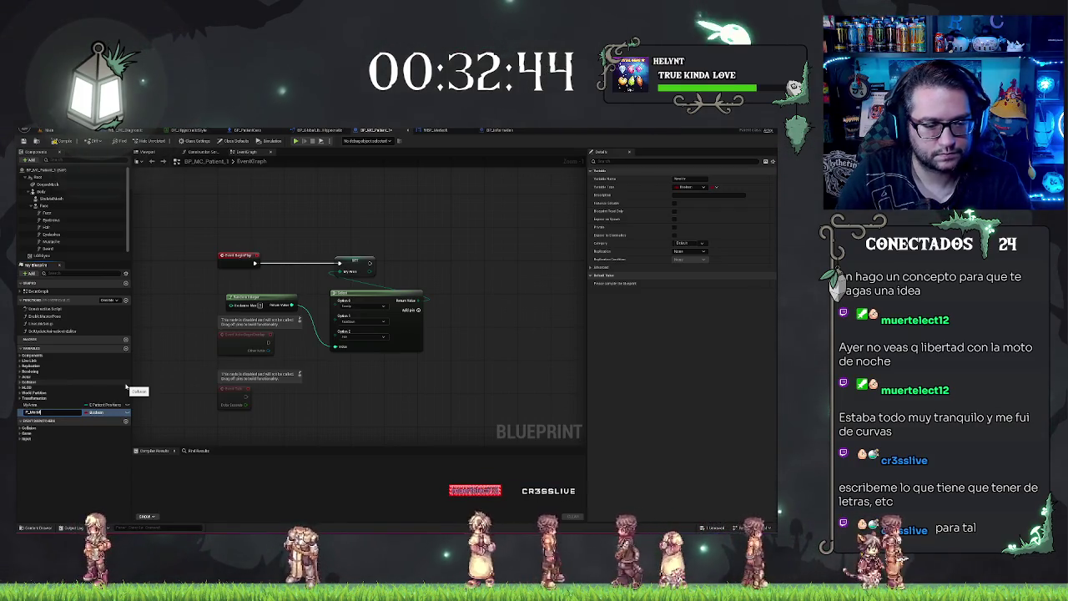
click(97, 414)
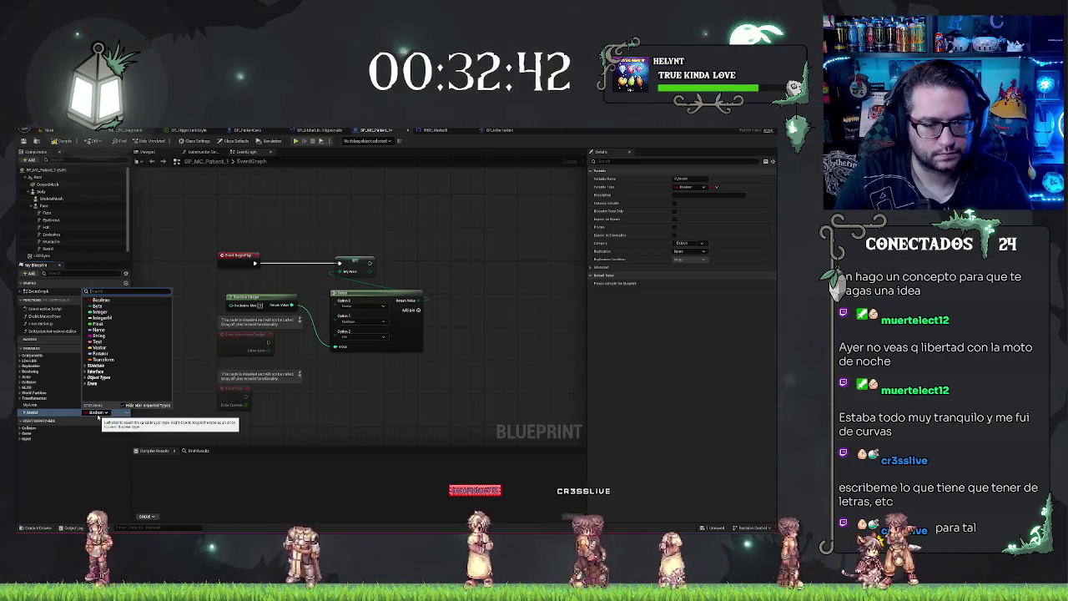
text(mode)
mouse_move(125, 357)
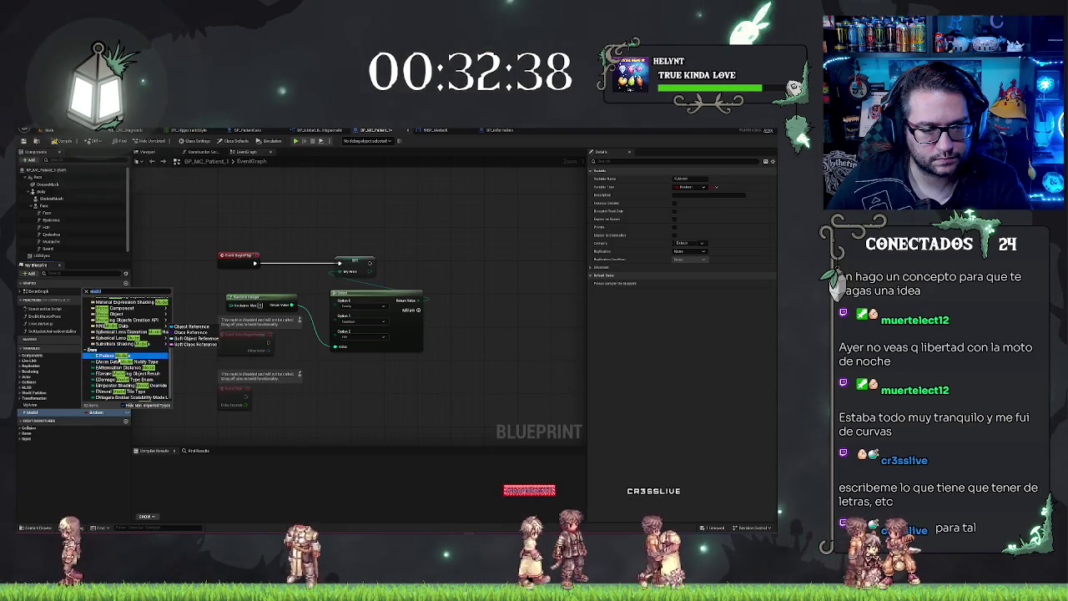
click(117, 357)
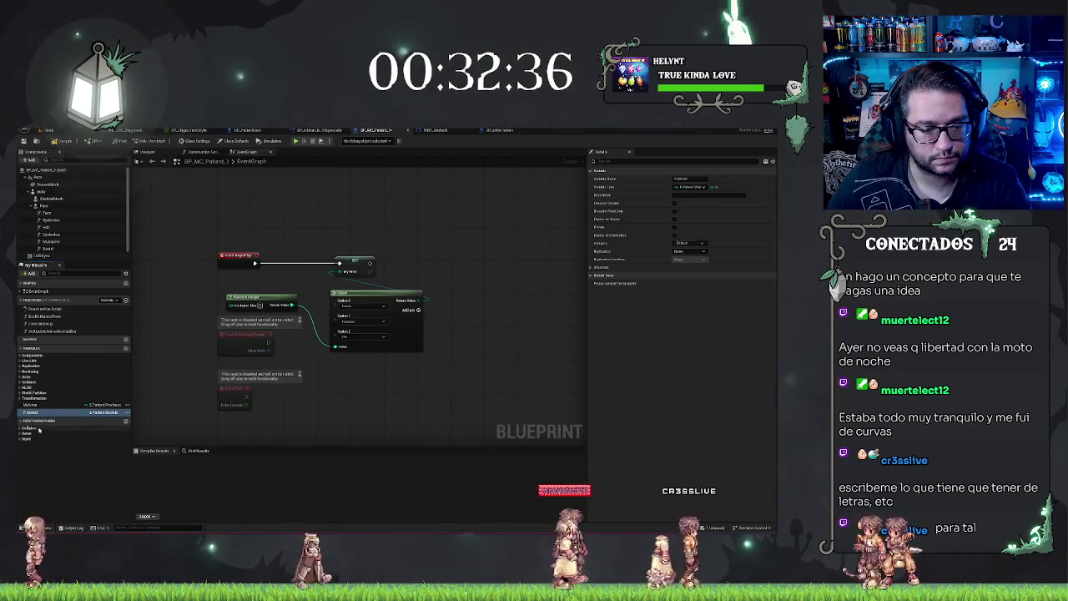
- Switch to the WBP_Medsoft widget blueprint's event graph
drag(417, 253, 497, 146)
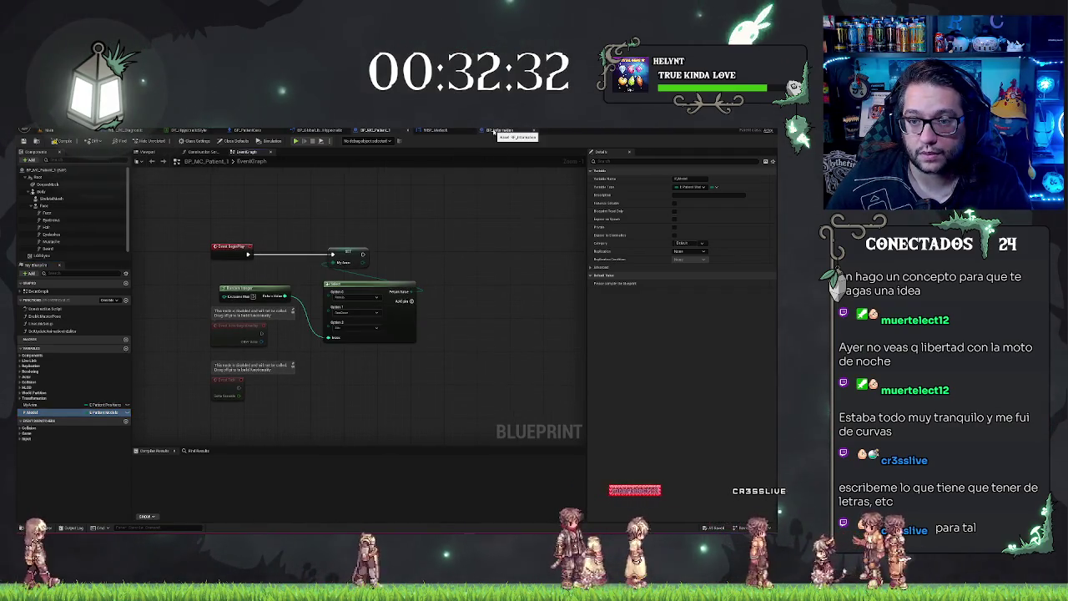
click(495, 131)
click(435, 130)
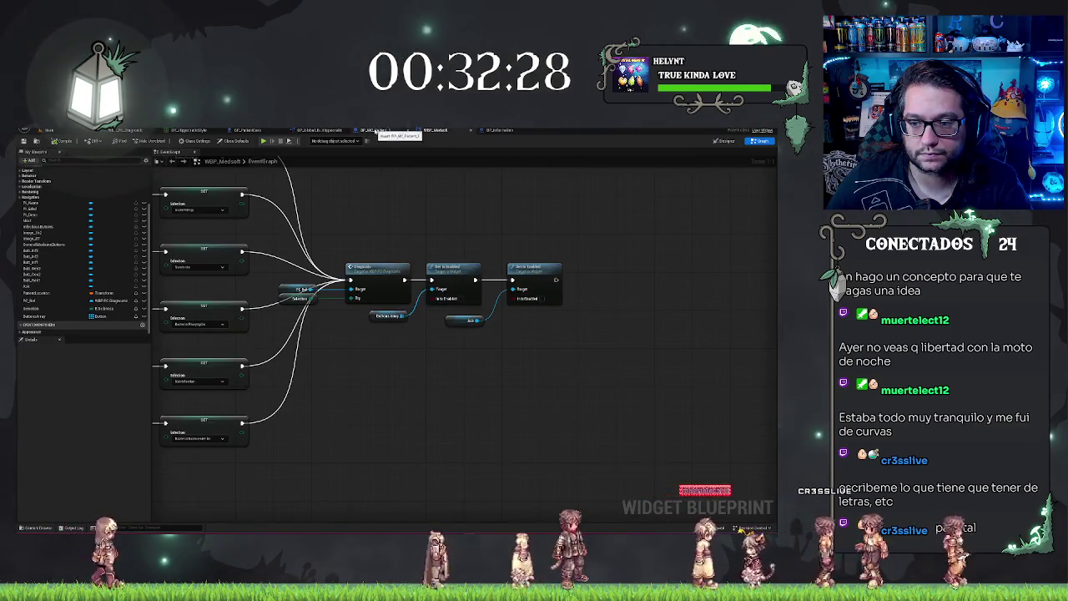
- Go via the BP_MC_Patient_1 tab back to BP_Information's event graph
click(374, 131)
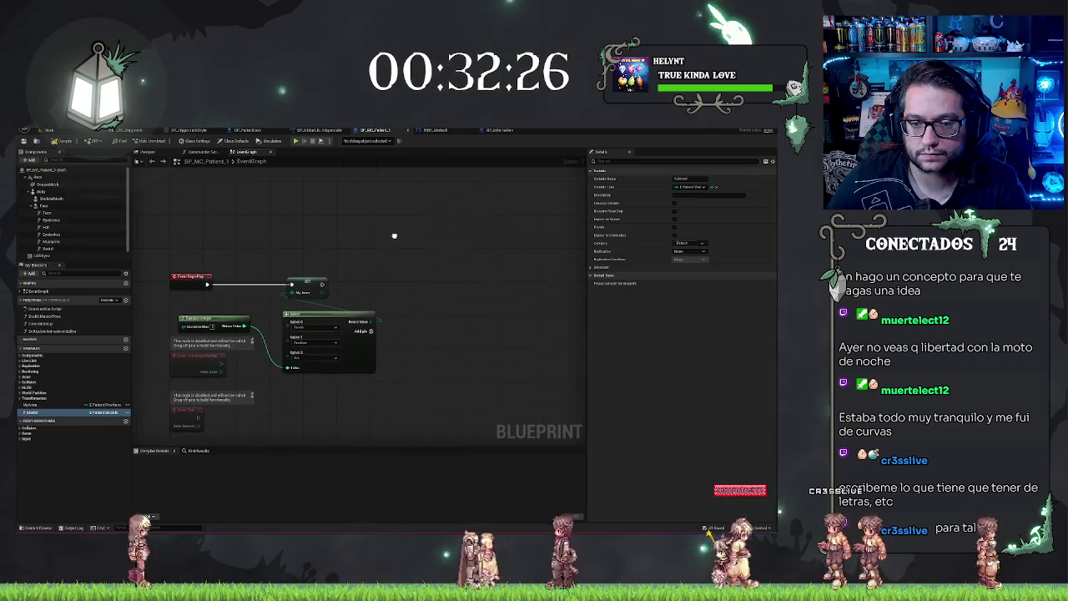
click(496, 131)
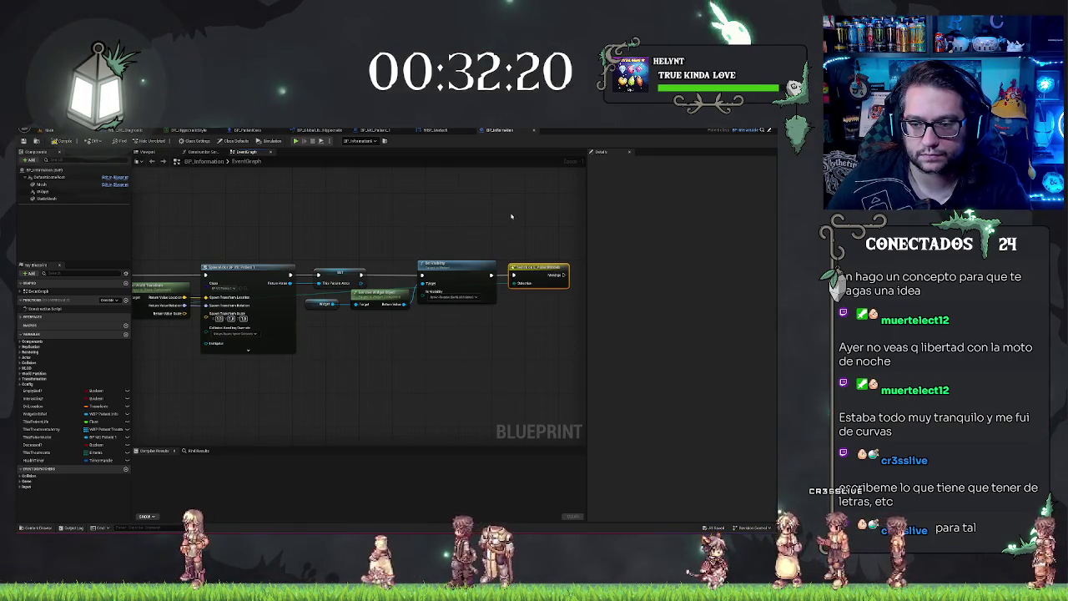
- From the spawned patient reference, add a SET P_Model node chained after Set Visibility
click(527, 250)
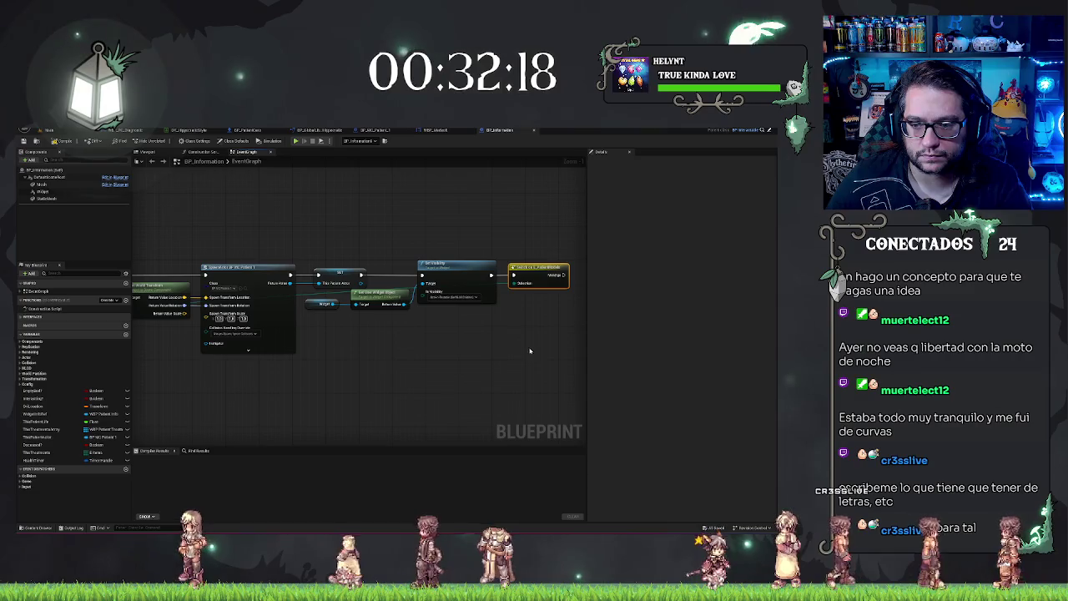
drag(515, 283, 513, 311)
text(set)
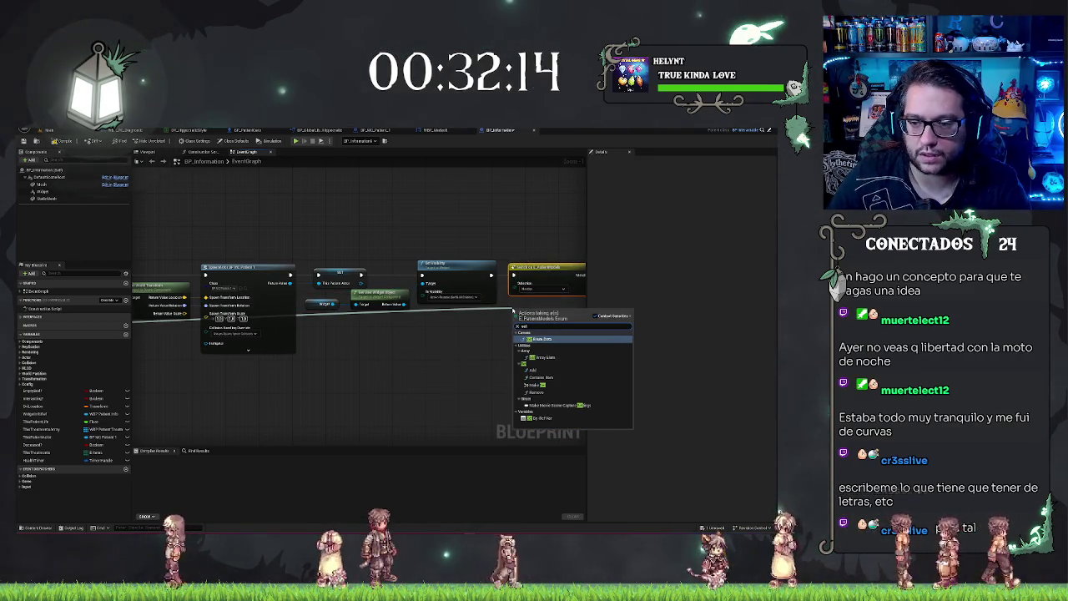
click(452, 344)
mouse_move(365, 351)
mouse_down()
mouse_move(470, 310)
mouse_move(407, 320)
mouse_move(429, 319)
mouse_up()
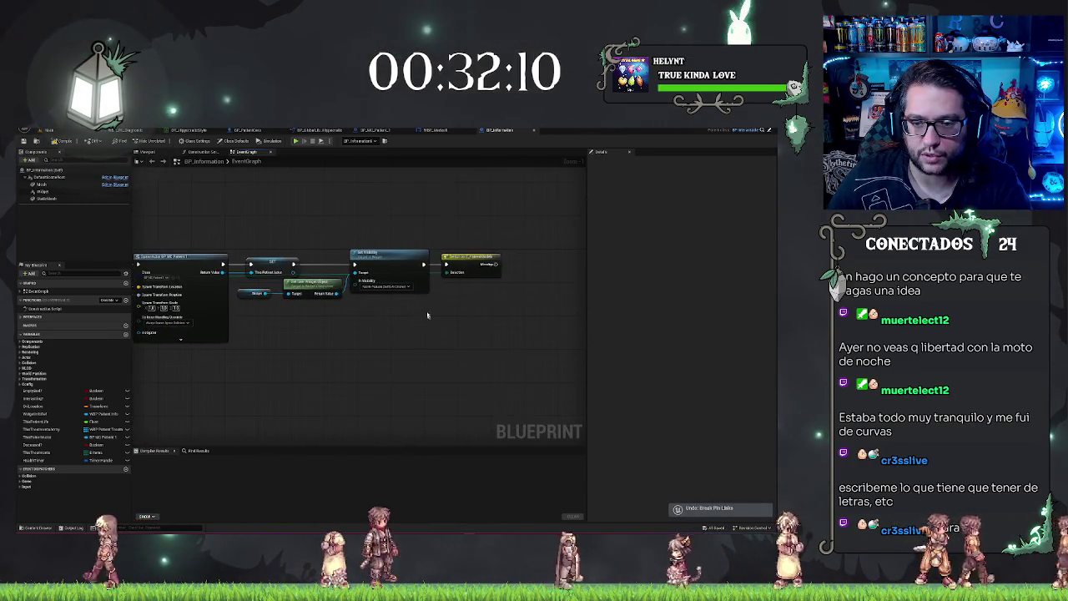
mouse_move(293, 272)
mouse_down()
mouse_move(422, 289)
mouse_move(421, 315)
mouse_up()
text(set)
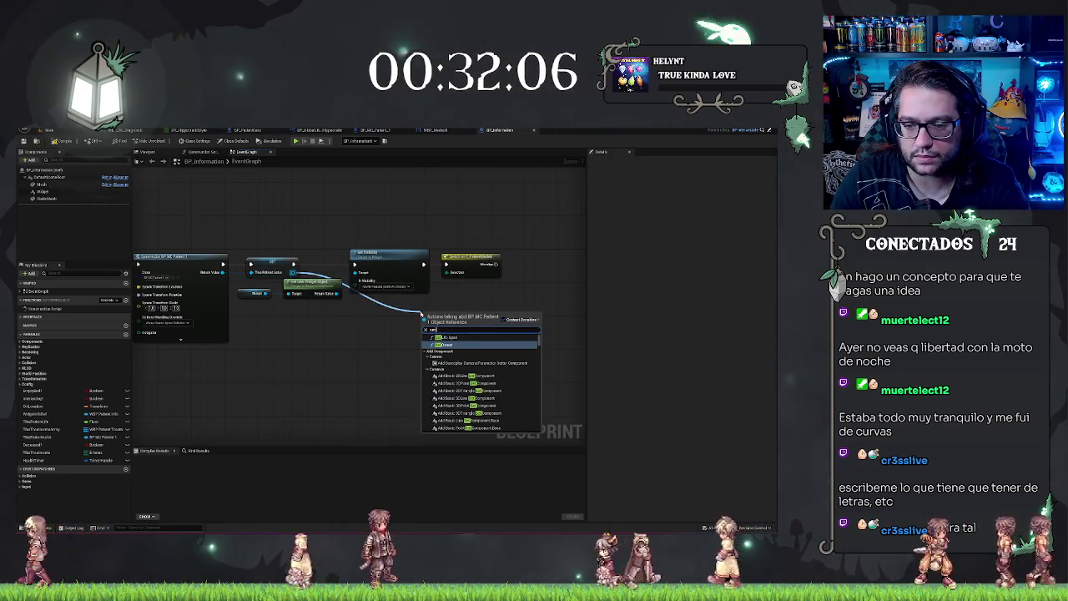
text( model)
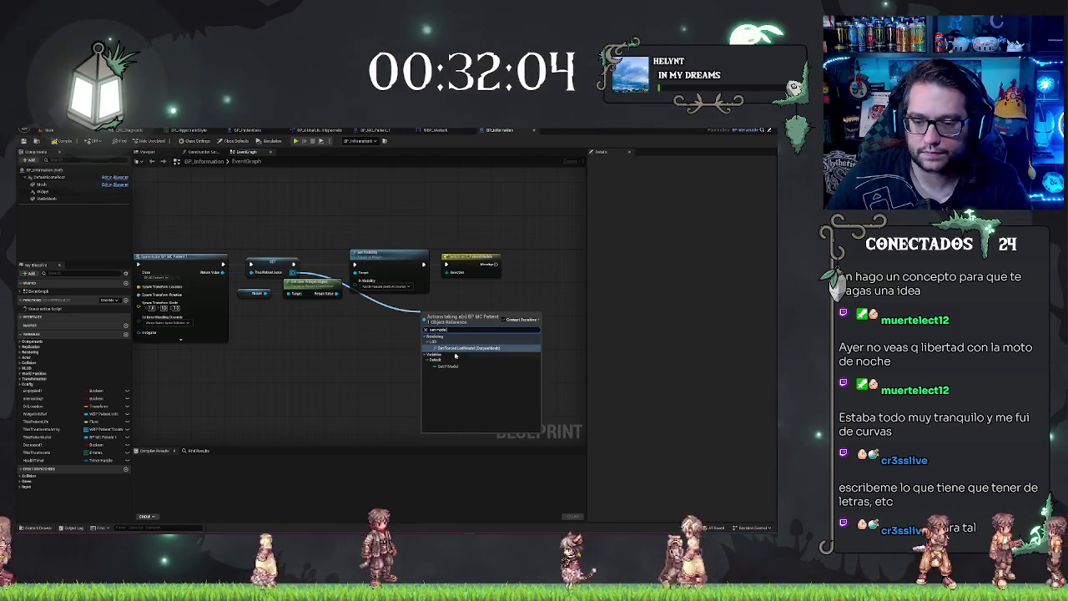
click(448, 365)
mouse_move(427, 332)
mouse_down()
mouse_move(421, 310)
mouse_move(458, 261)
mouse_up()
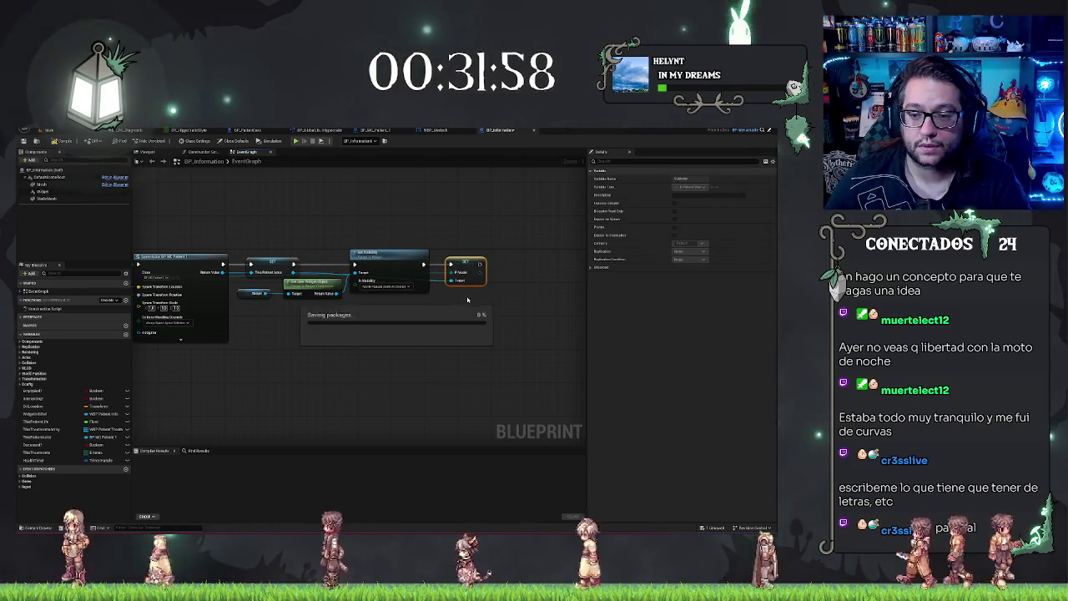
scroll(484, 172, down, 2)
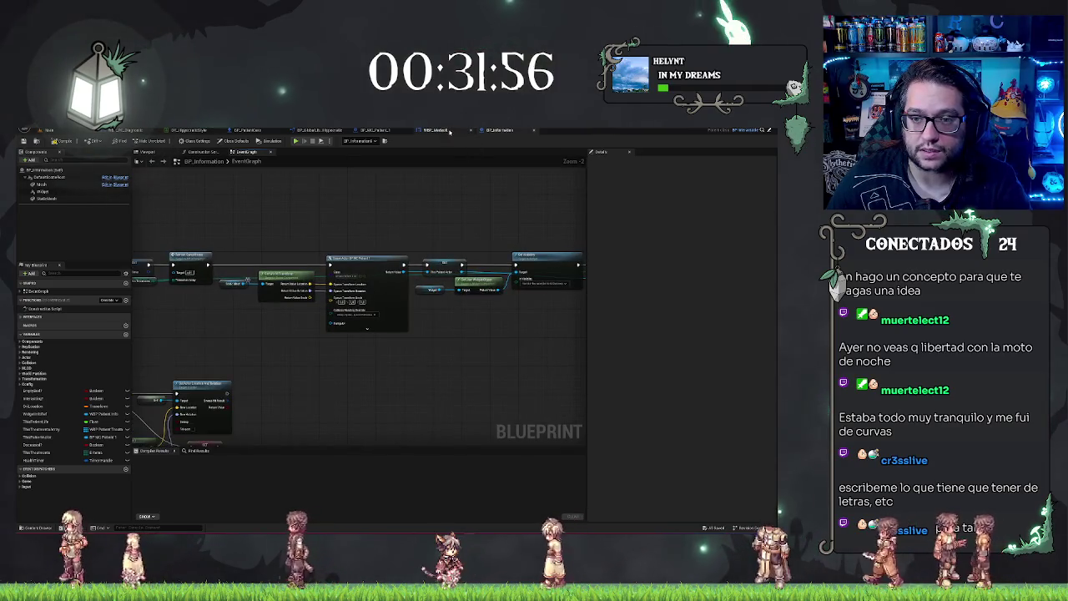
- Switch to BP_Global_Library_Hippocratic and show its ChangeModel function graph
click(375, 130)
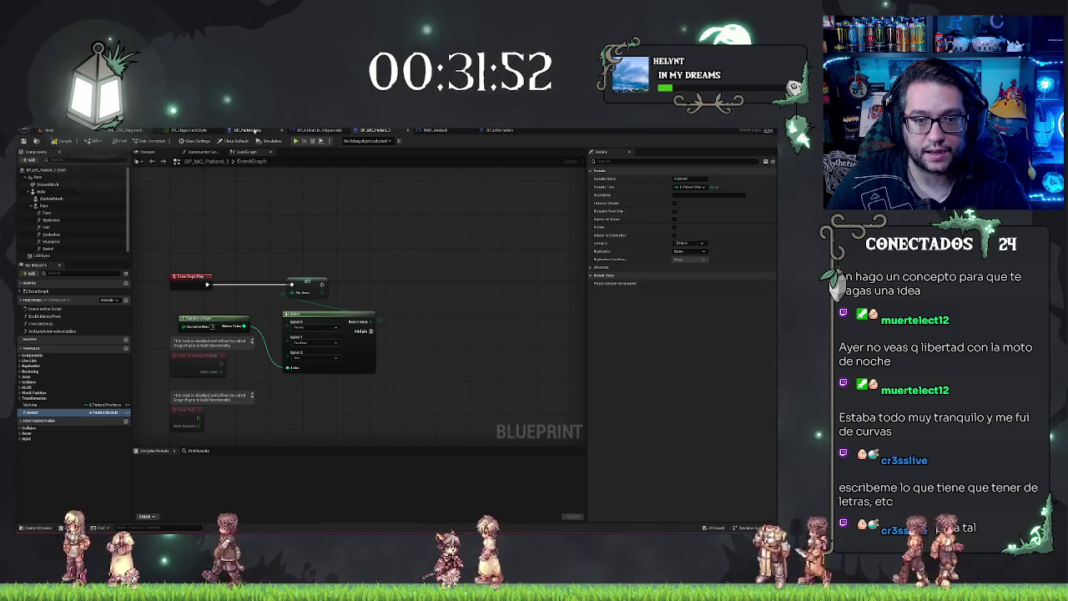
click(321, 130)
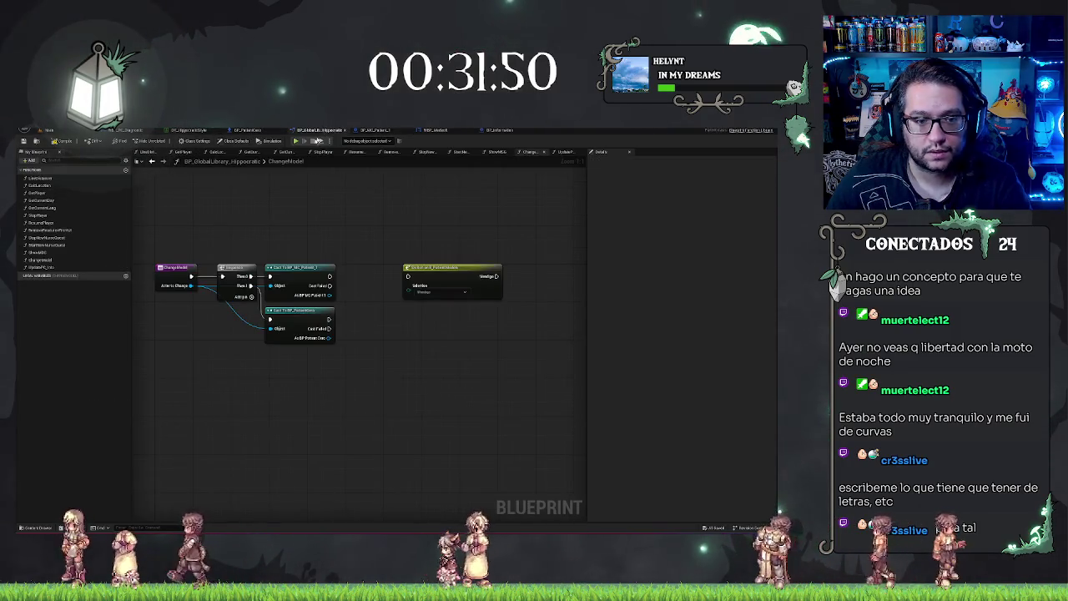
click(44, 267)
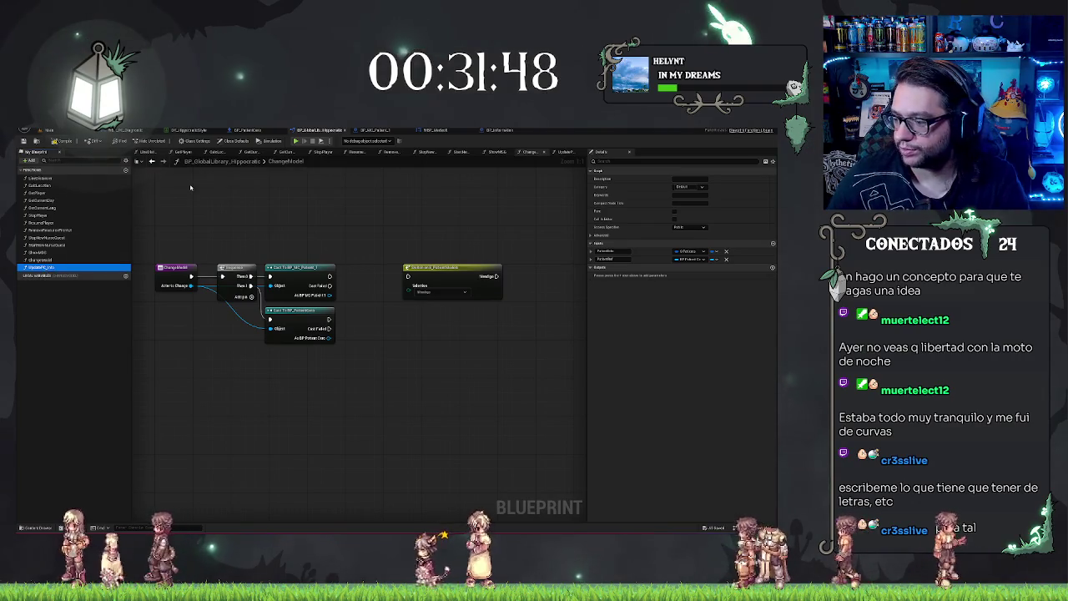
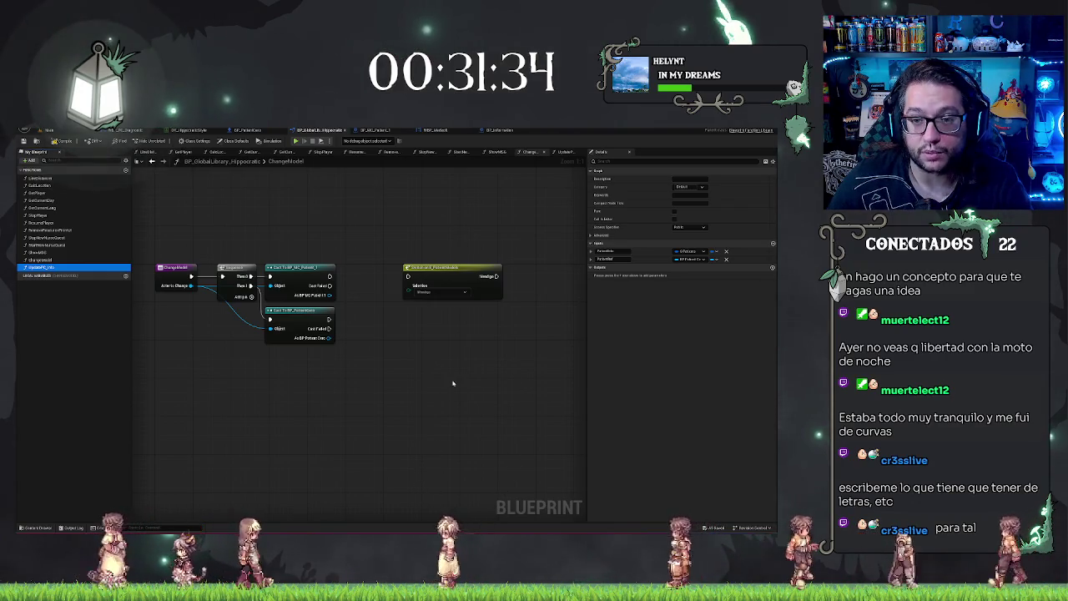
- Leave the BP_GlobalLib_Hippocratic ChangeModel graph for the hospital ward level viewport
click(48, 130)
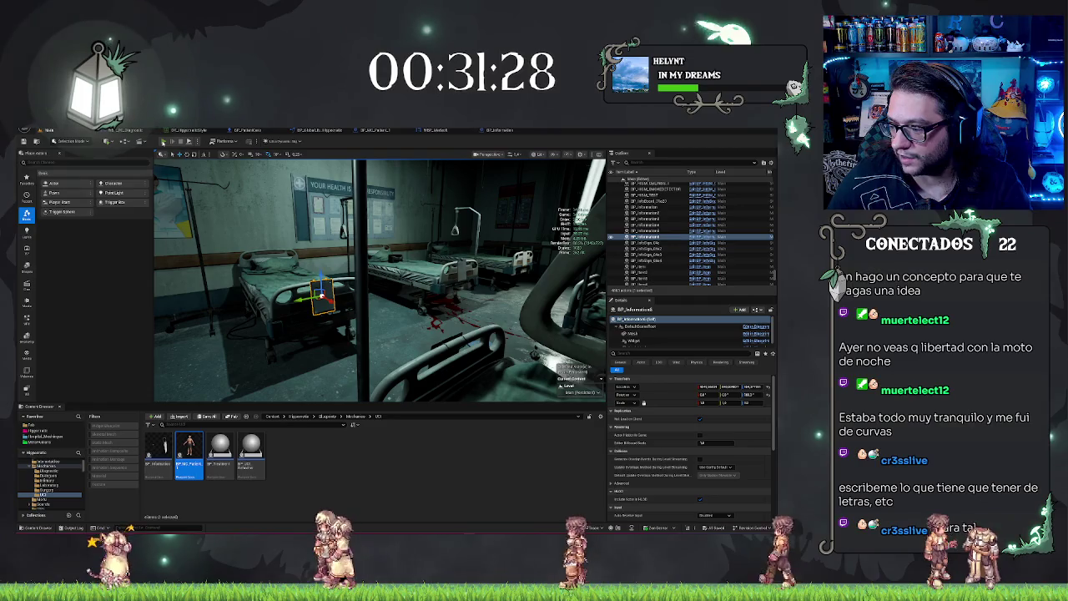
- Play the level, eject with F8 to inspect the MEDSOFT computer, and dismiss the notification
click(163, 142)
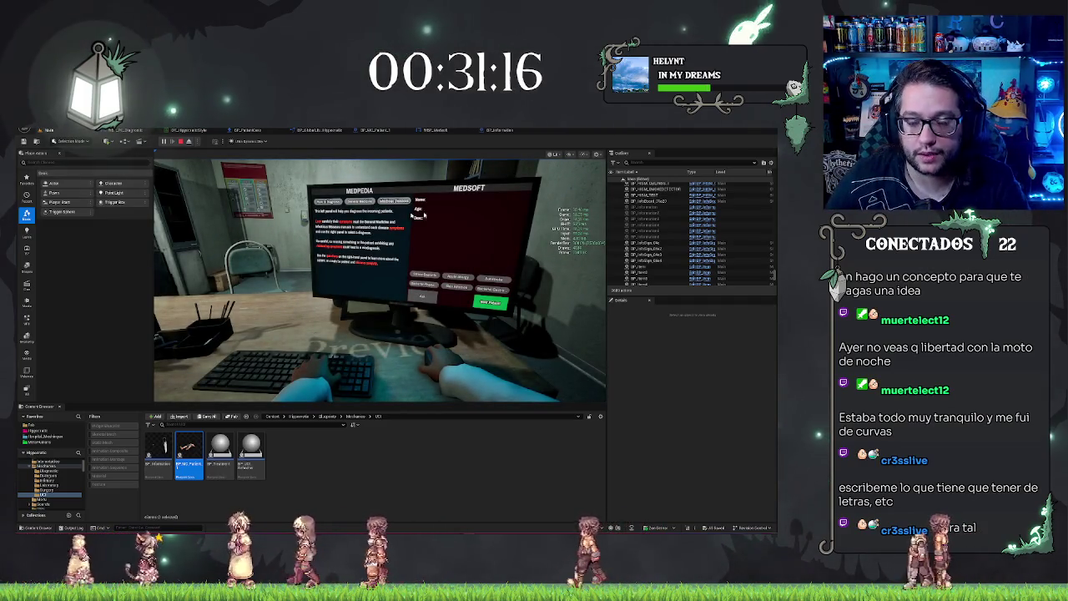
key(F8)
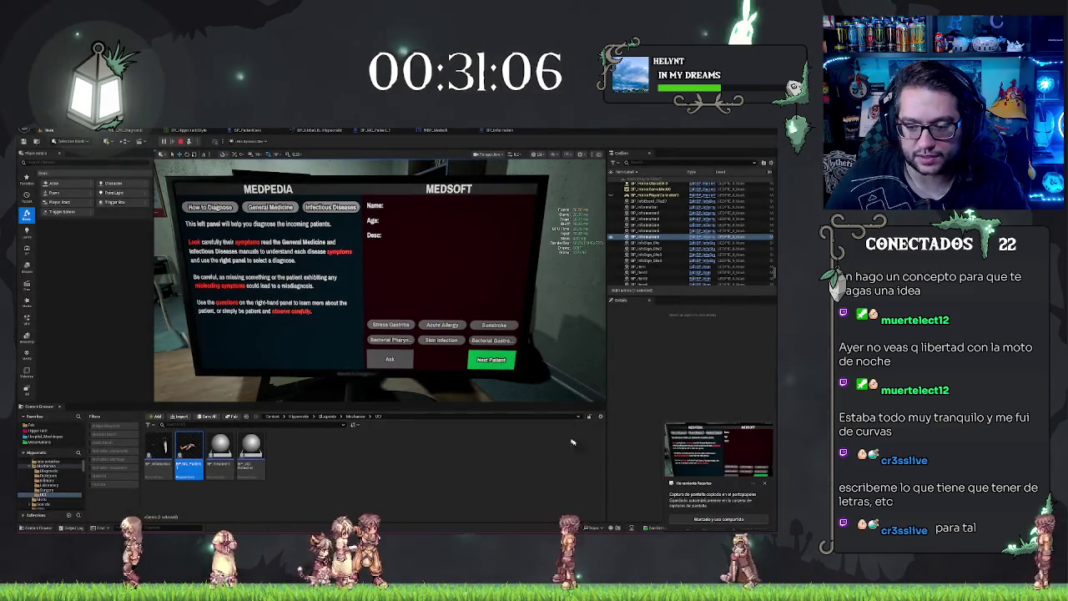
click(765, 485)
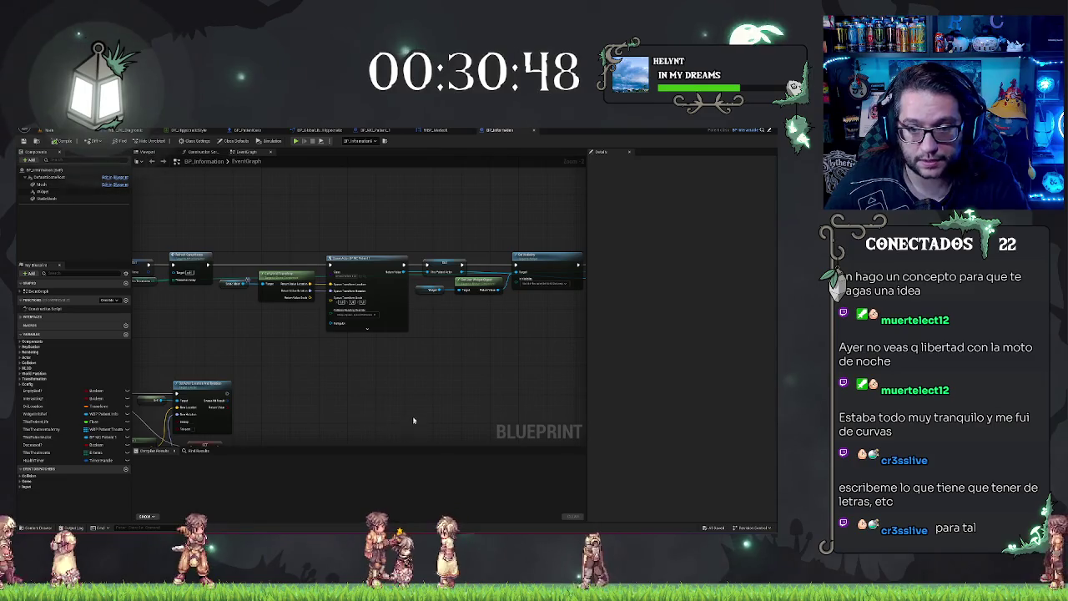
- Check the ChangeModel function's inputs in the global library, then return to BP_MC_Patient_1
scroll(412, 425, down, 2)
scroll(322, 362, up, 2)
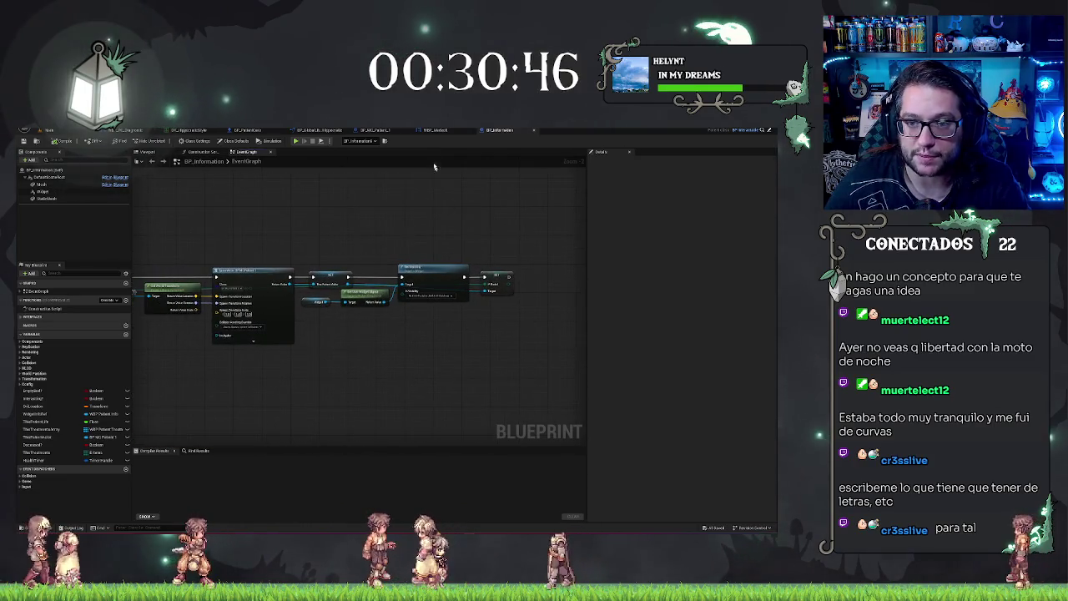
click(375, 129)
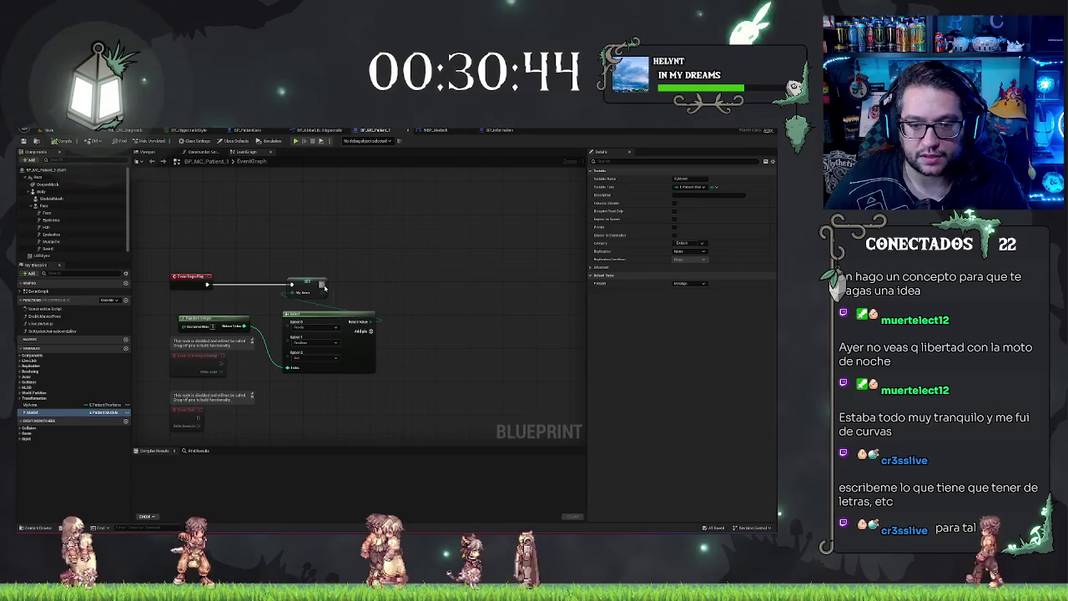
click(319, 131)
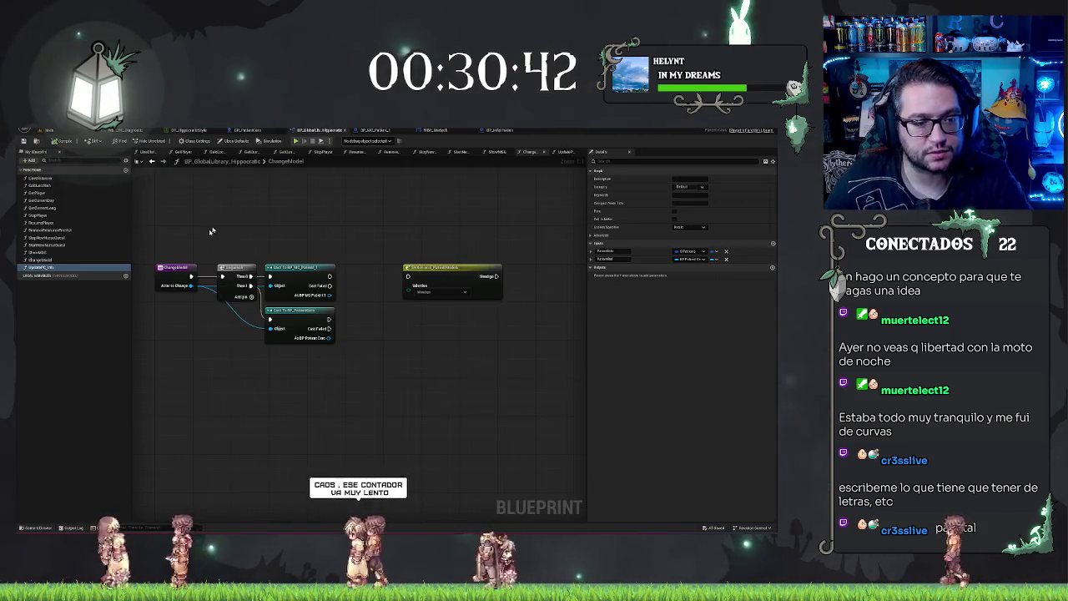
click(41, 260)
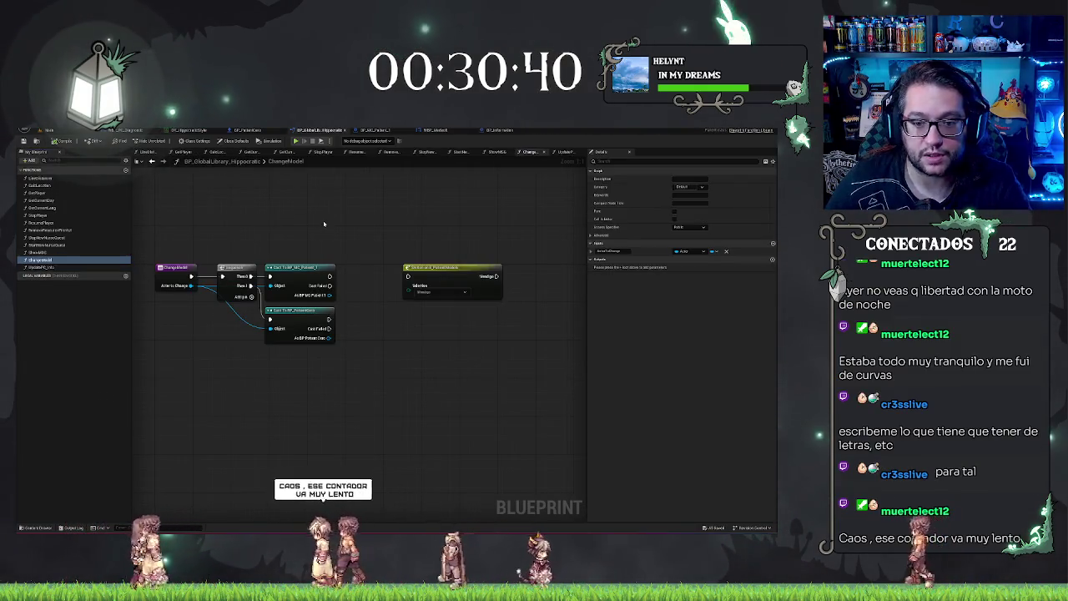
click(375, 131)
- Add a Change Model call after the SET node with a Self reference as its Target
mouse_move(322, 284)
mouse_down()
mouse_move(397, 278)
mouse_move(354, 298)
mouse_up()
text(ChangeModel)
click(388, 316)
text(self)
click(385, 318)
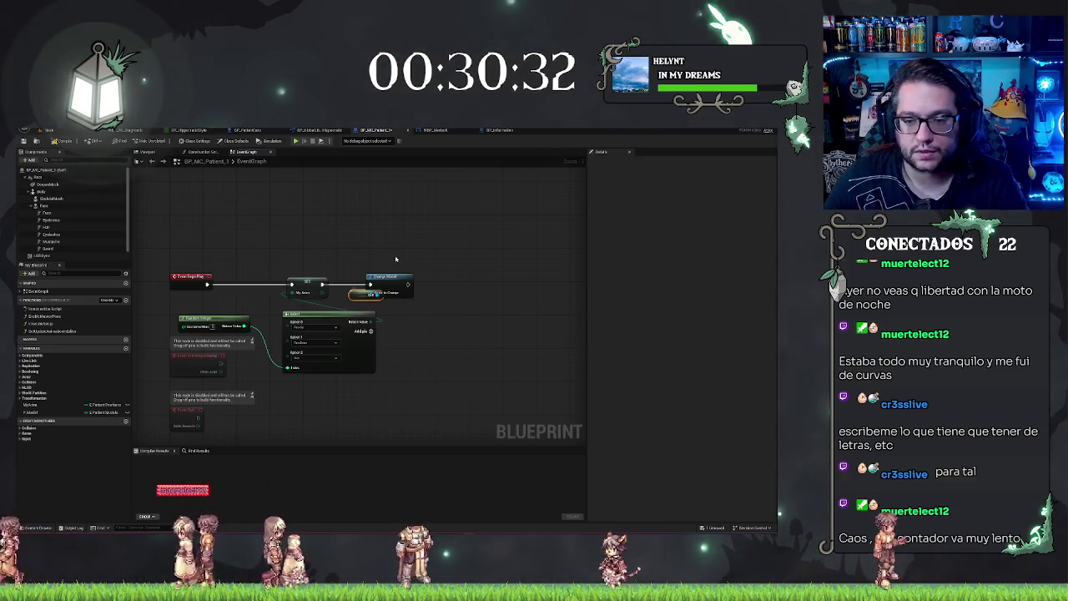
drag(387, 289, 412, 288)
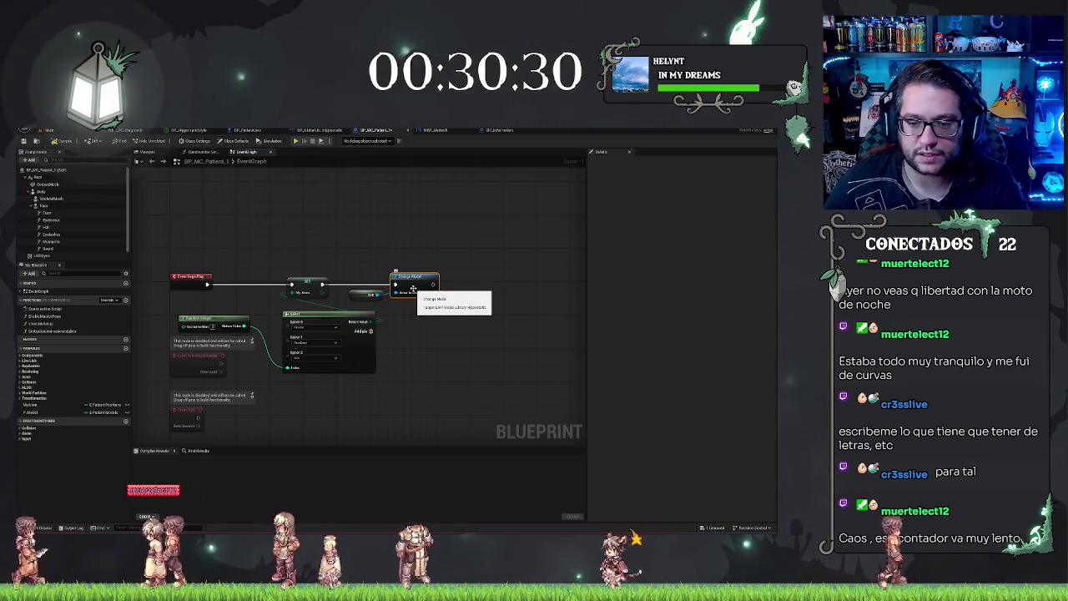
click(365, 295)
click(413, 242)
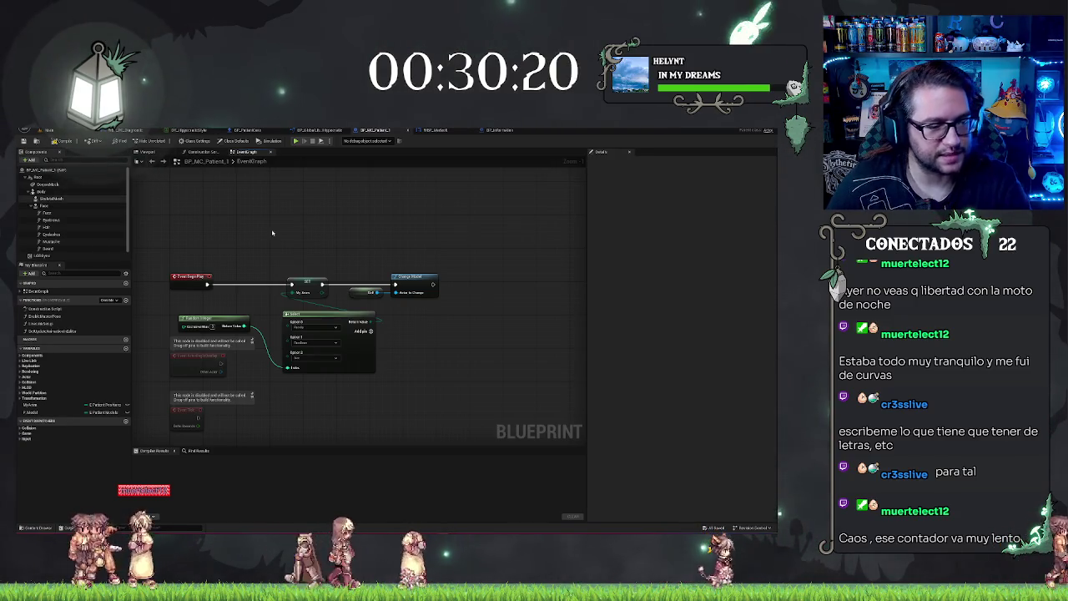
- Select the new Change Model and Self nodes together for copying
drag(422, 242, 412, 240)
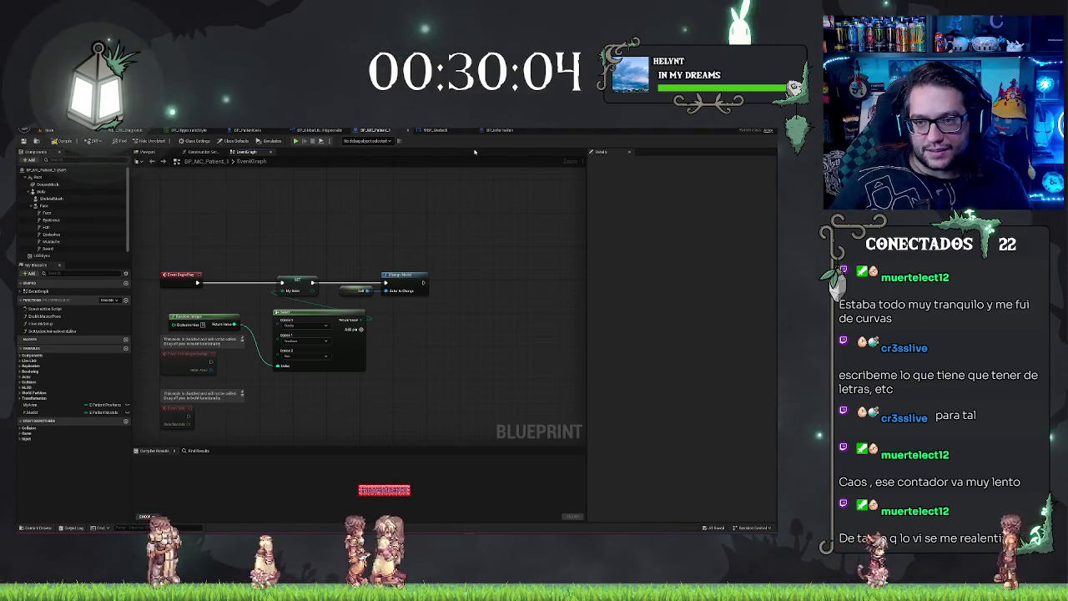
drag(401, 253, 351, 301)
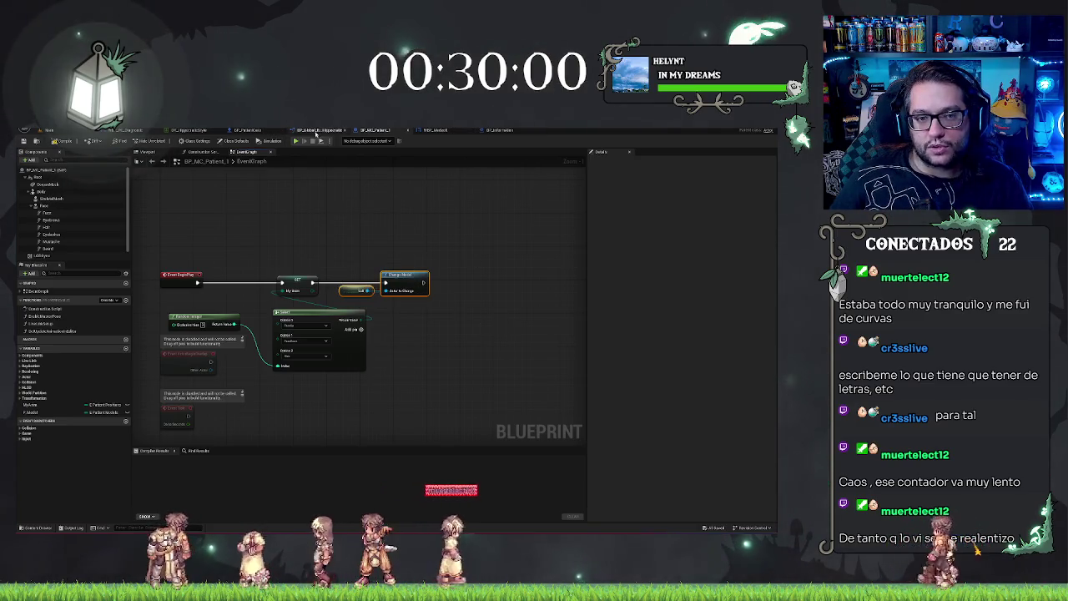
click(248, 130)
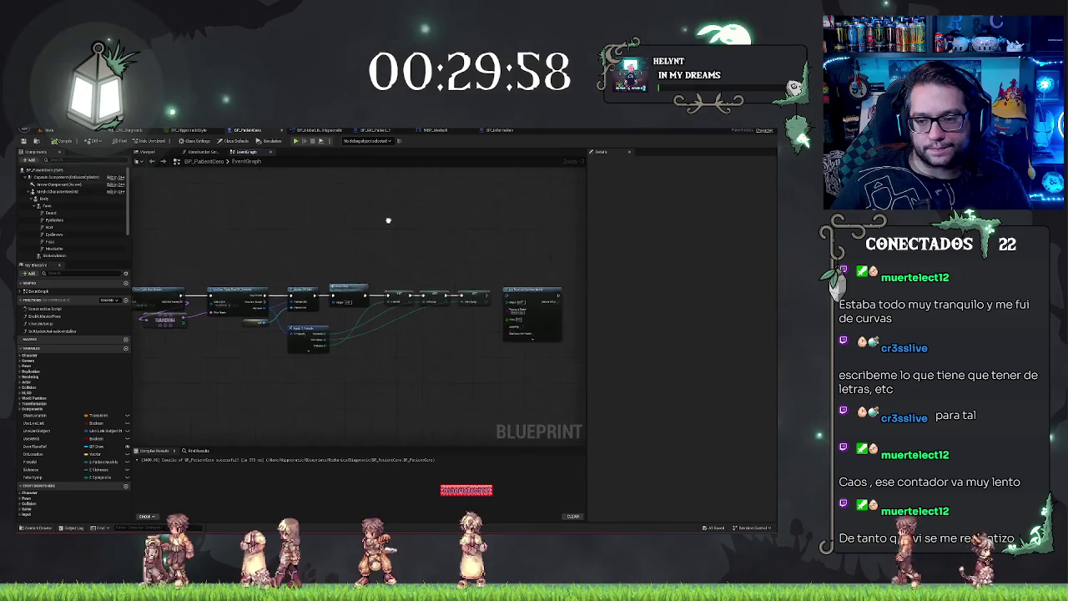
- Paste the copied Change Model and Self nodes into BP_PatientCore's execution chain after its last node
click(469, 334)
drag(468, 334, 514, 334)
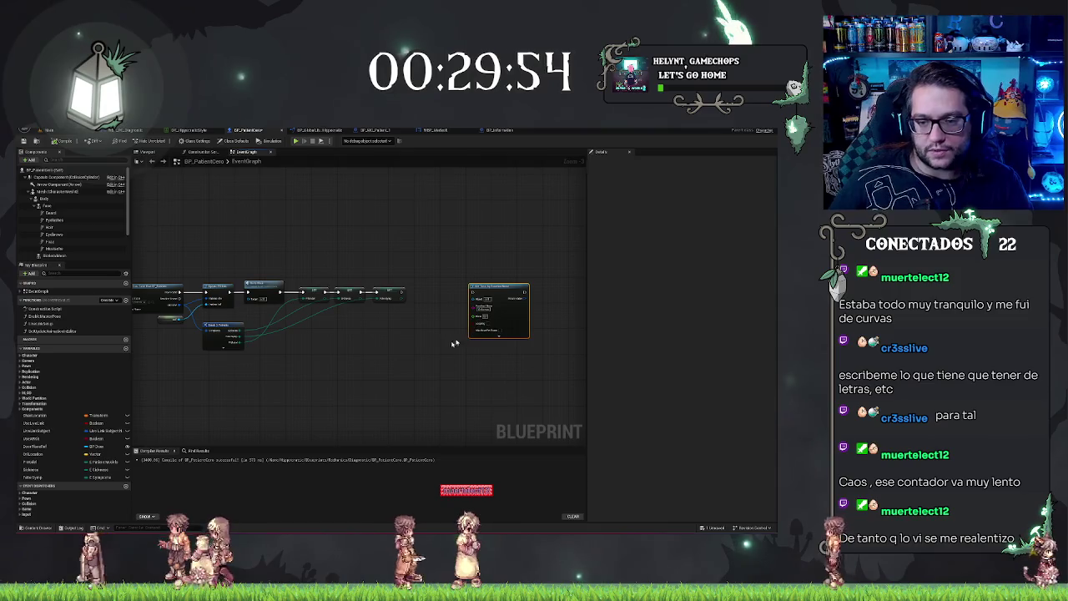
key(ctrl+v)
drag(409, 336, 423, 294)
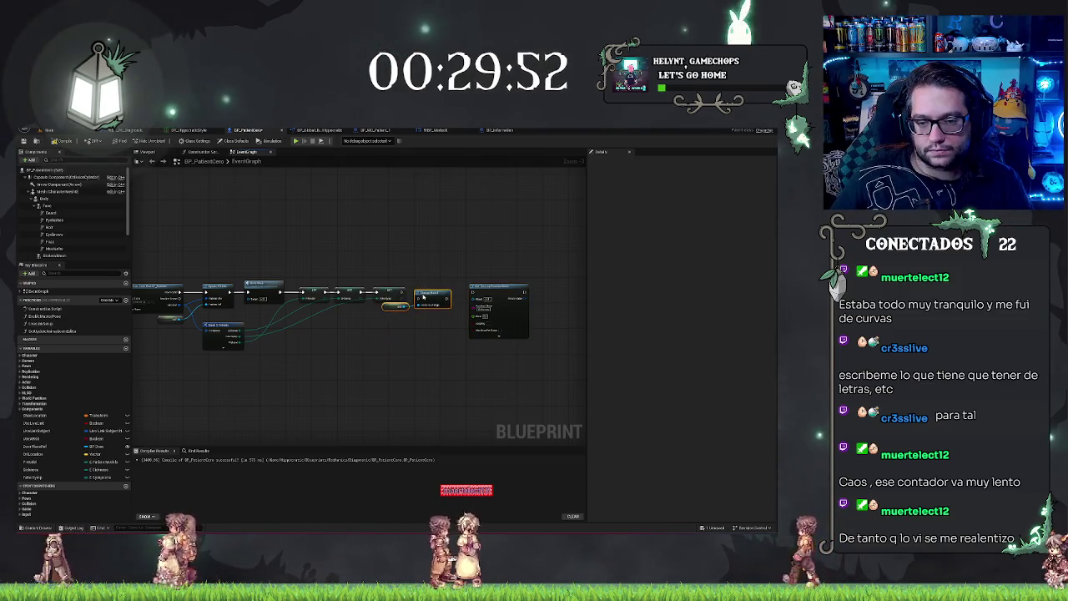
shift+click(388, 294)
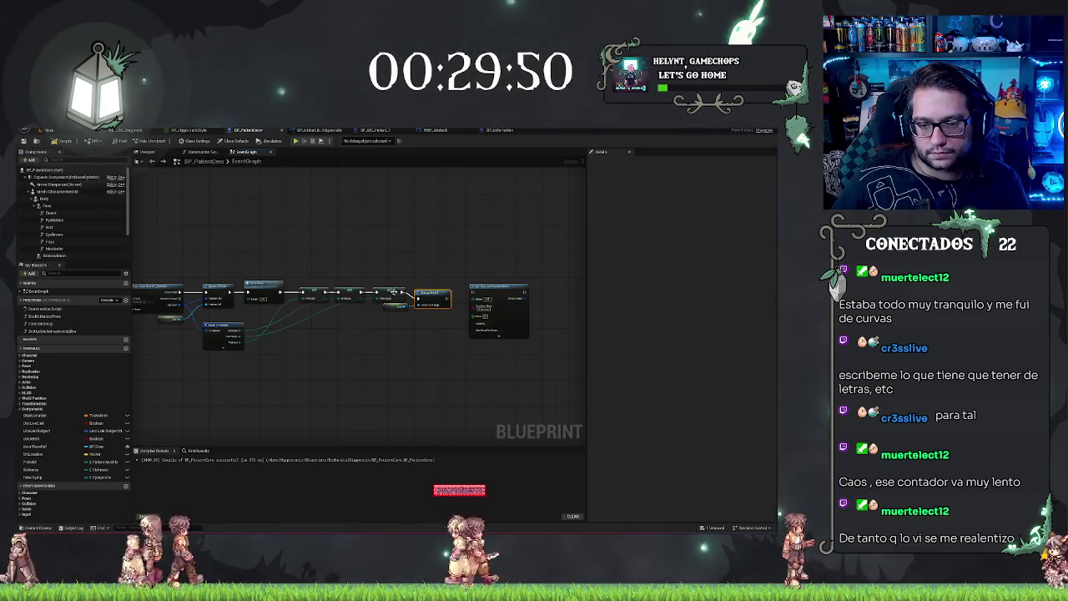
key(Home)
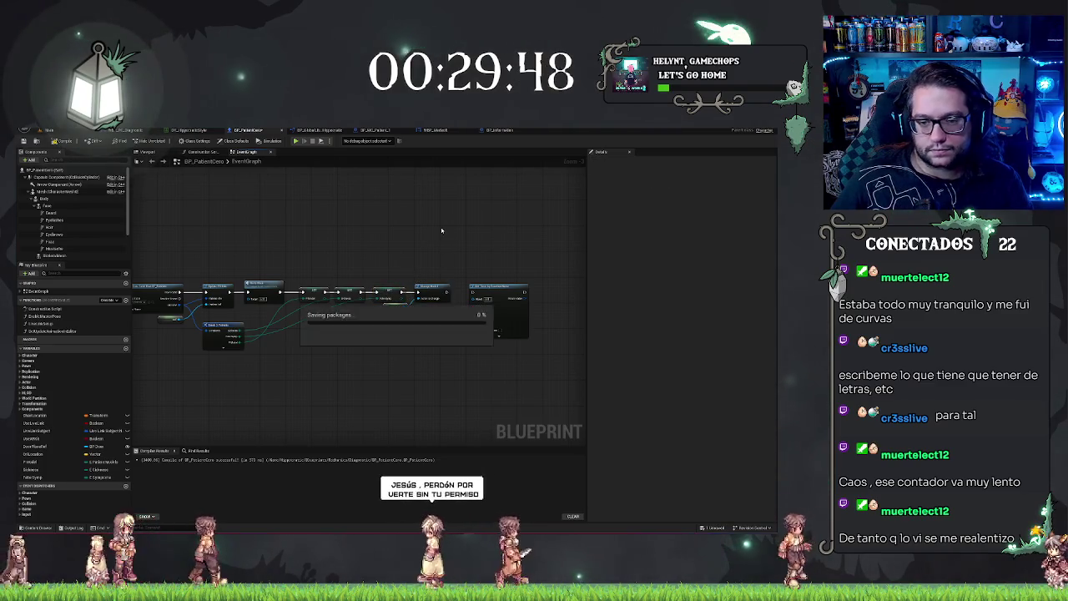
scroll(396, 227, up, 3)
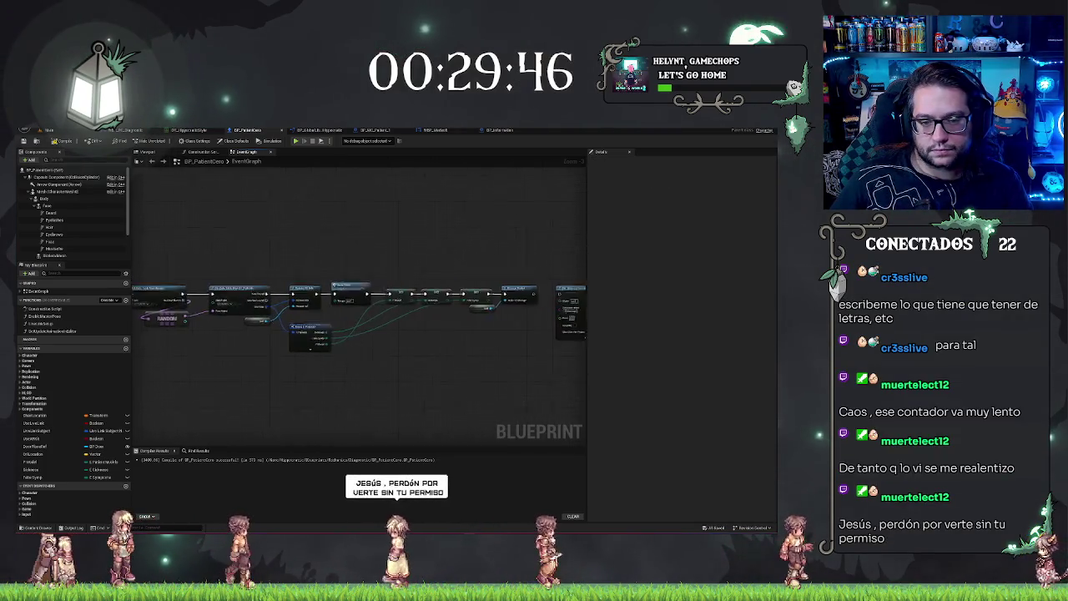
drag(463, 243, 435, 242)
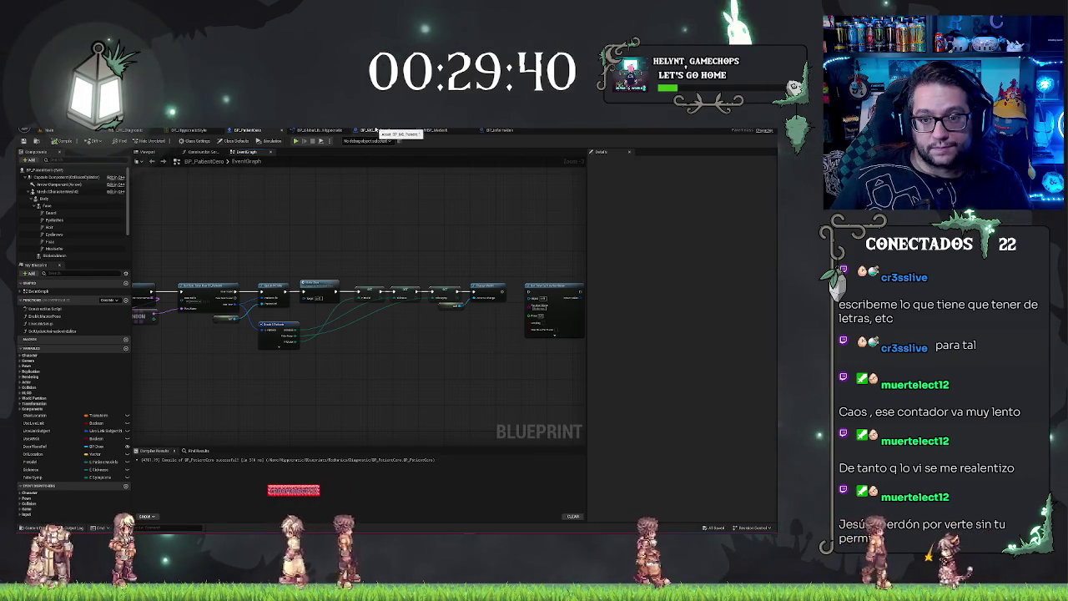
click(322, 130)
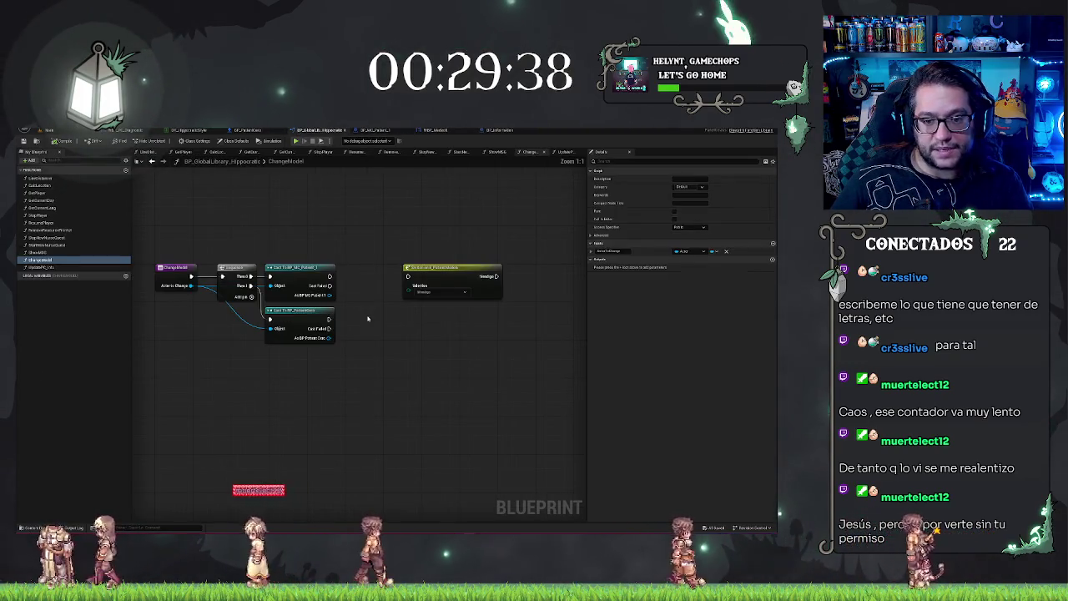
- Add a Get Body node reading from the Cast To BP_MC_Patient_1 result
drag(333, 296, 359, 306)
text(get body)
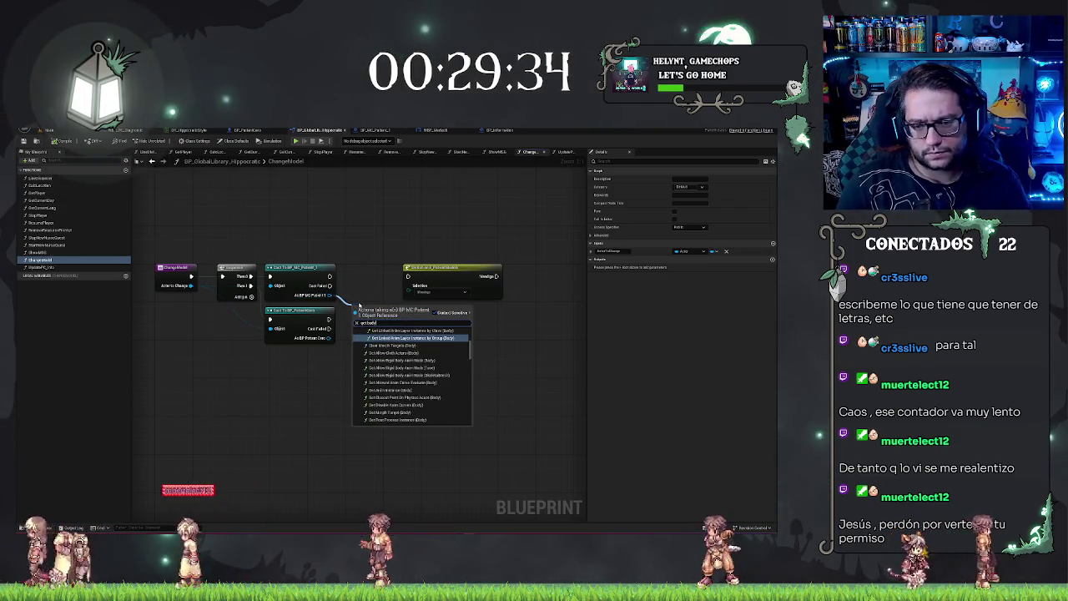
scroll(409, 376, down, 10)
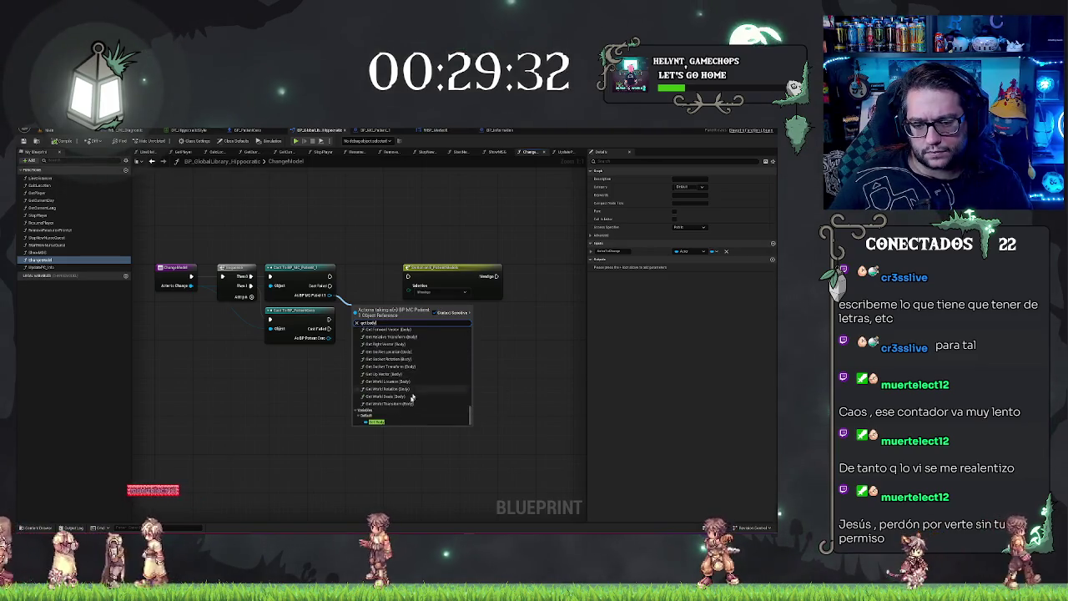
click(377, 422)
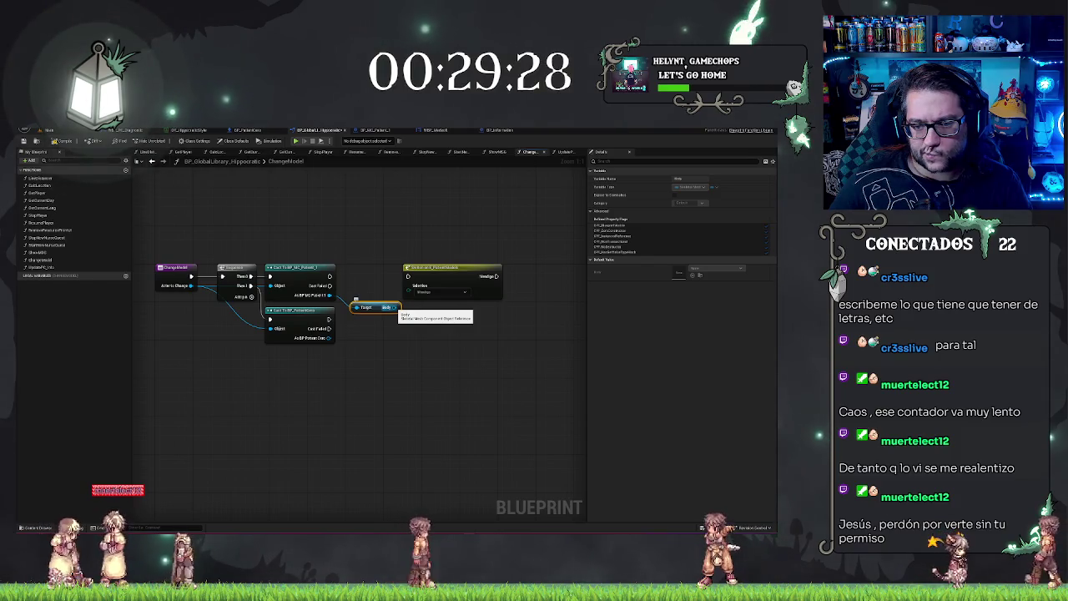
- Move the final node right and promote the Body pin to a local variable named Body
click(434, 268)
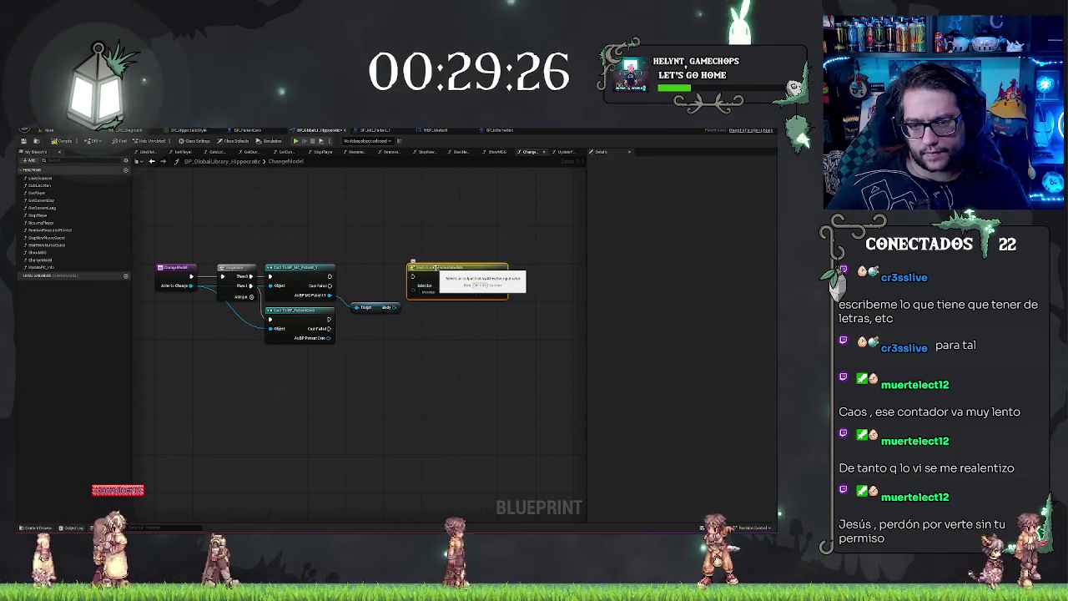
drag(434, 268, 509, 270)
drag(451, 243, 375, 231)
drag(318, 296, 334, 274)
click(367, 288)
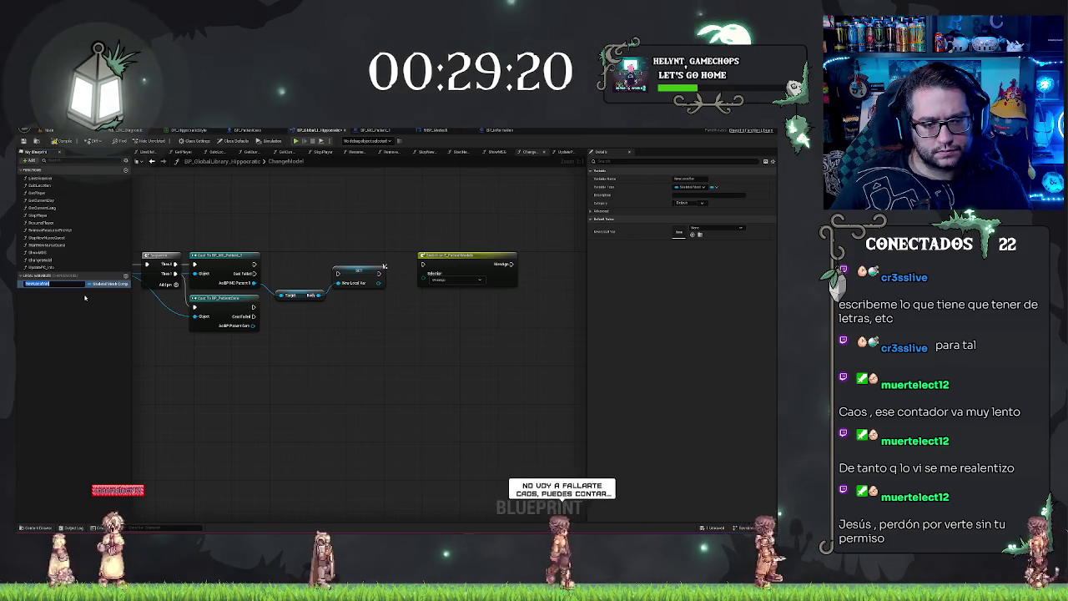
text(Body)
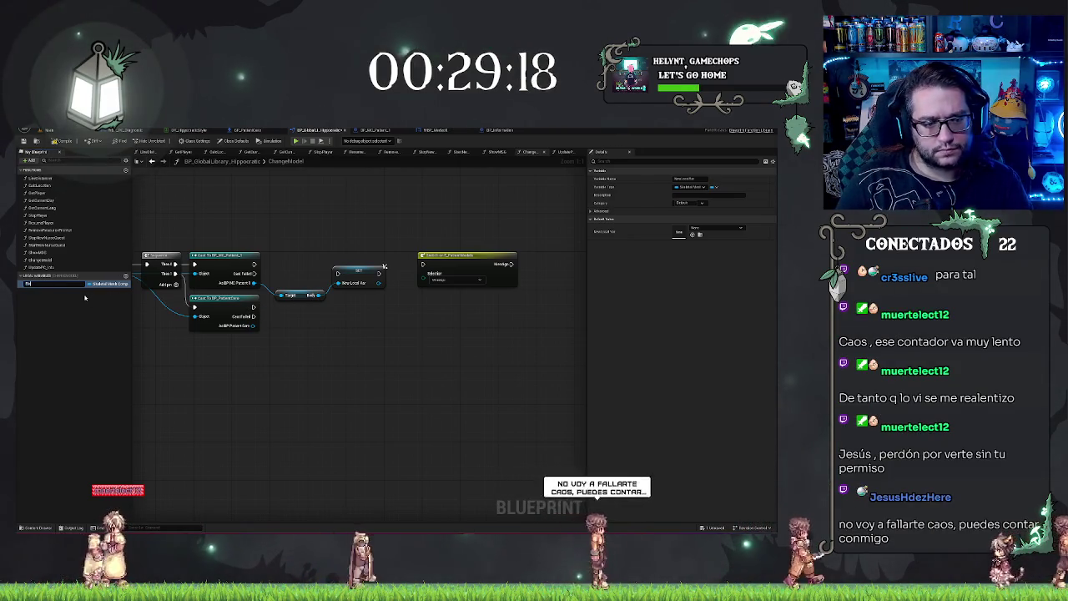
key(Return)
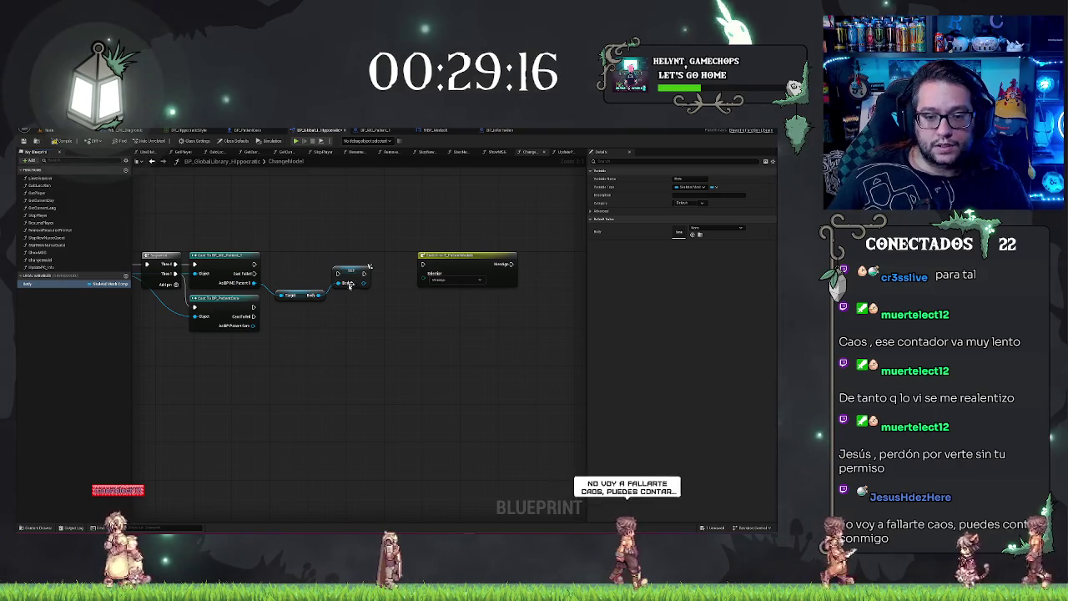
- Add Get Body nodes from both cast results and connect the second to the SET node
drag(255, 283, 287, 277)
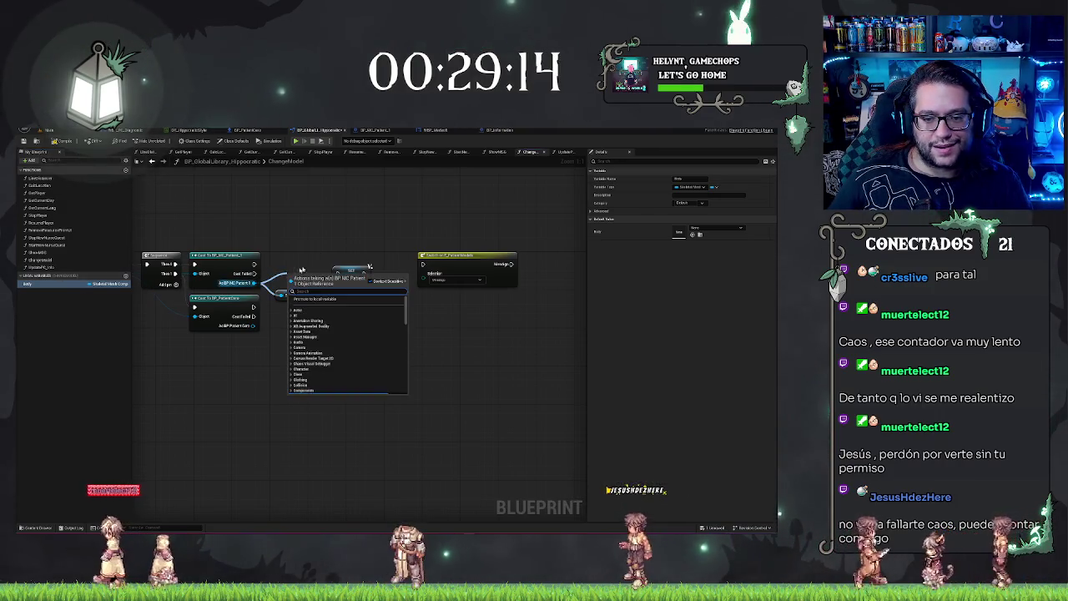
text(body)
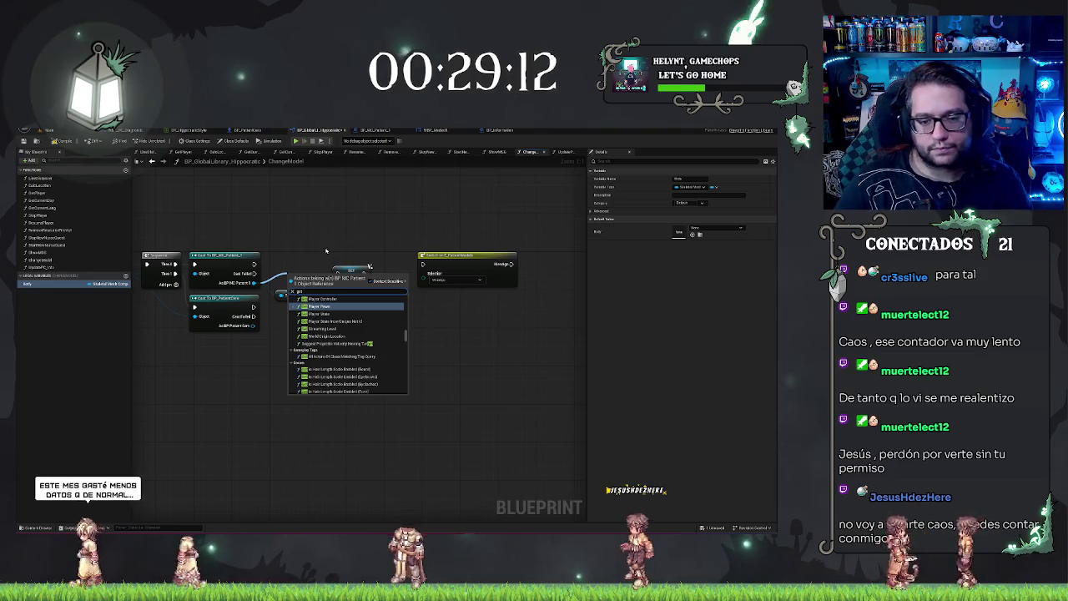
key(Return)
drag(253, 325, 276, 350)
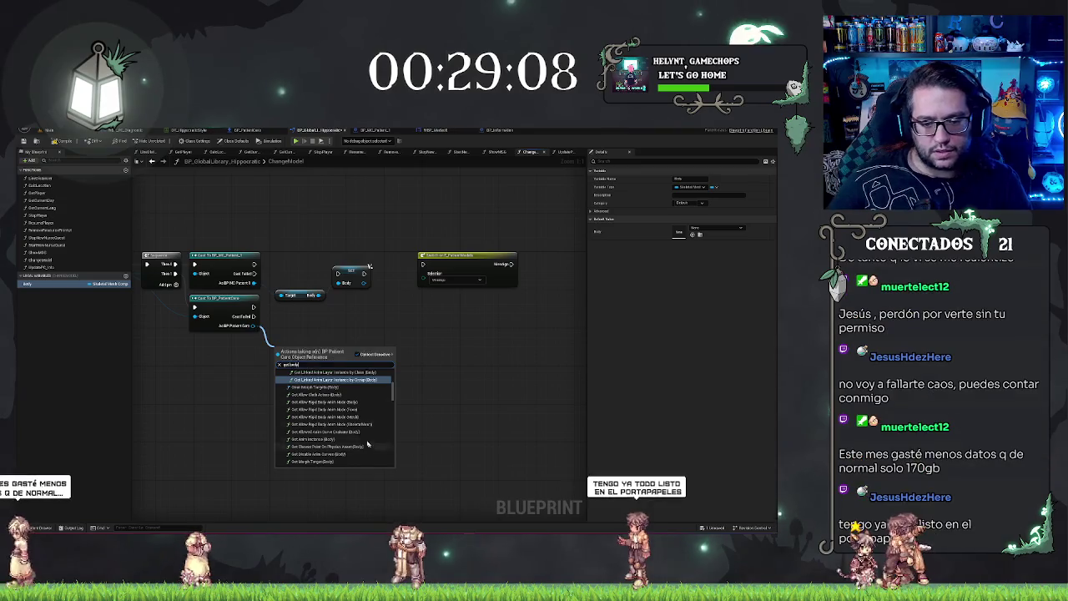
scroll(352, 434, down, 5)
click(298, 464)
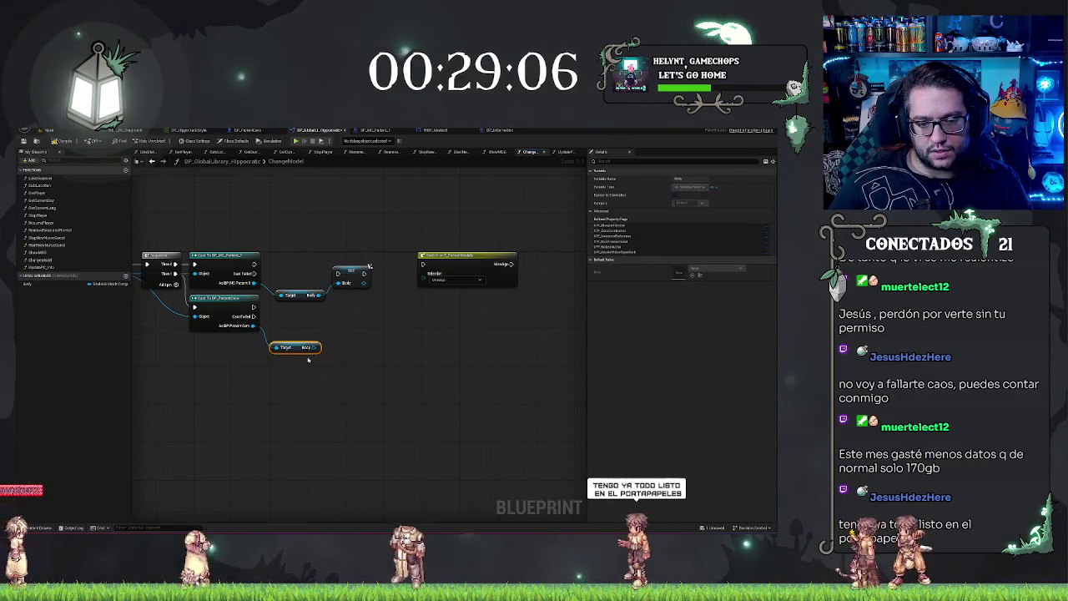
drag(318, 347, 346, 284)
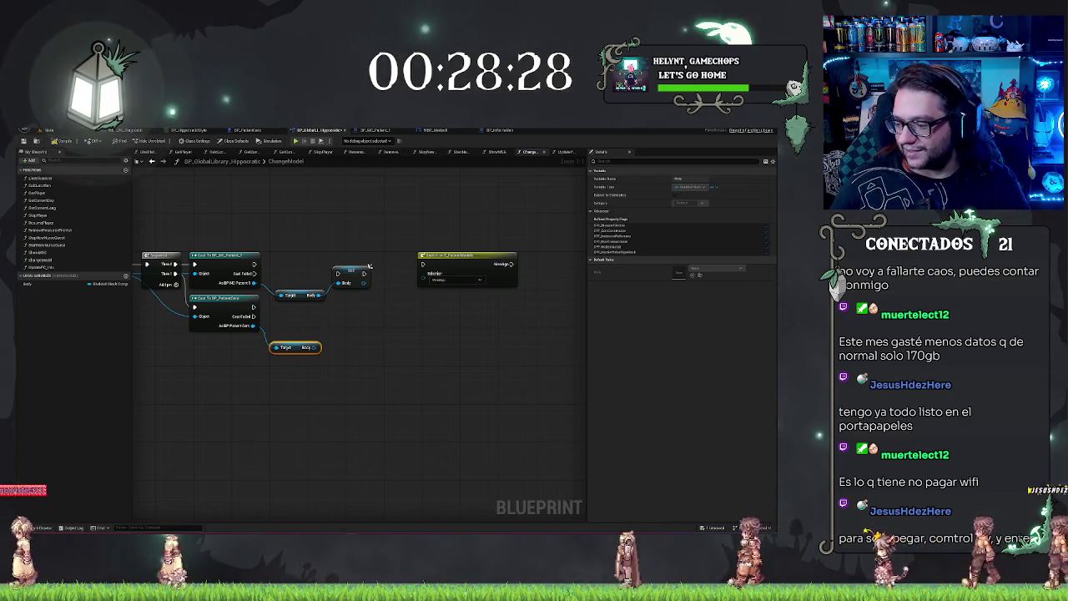
- Add a Face getter from the patient cast and promote it to a new local variable
drag(376, 323, 344, 322)
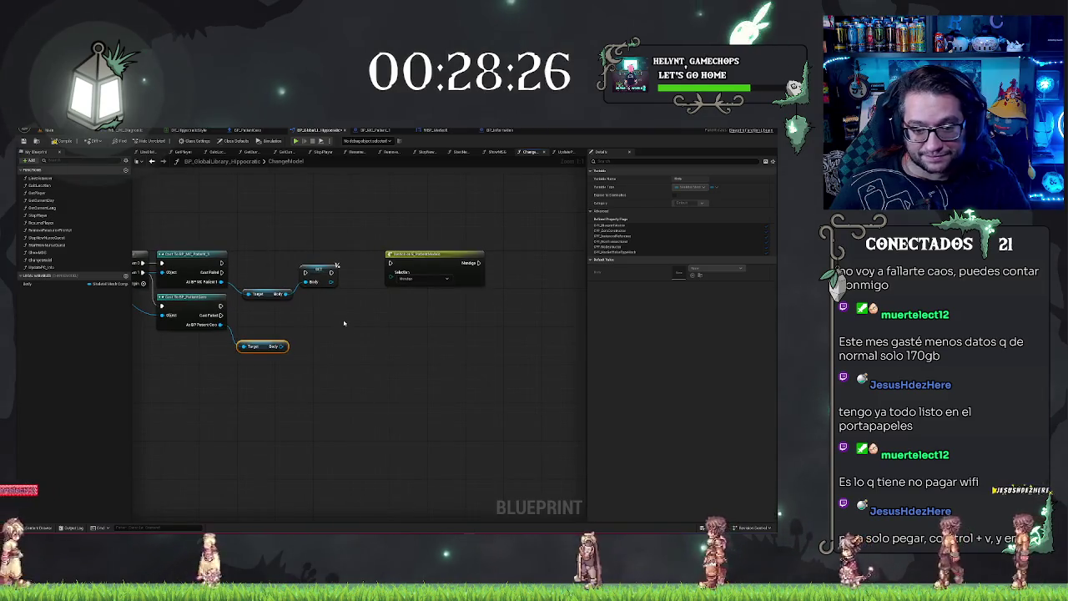
drag(221, 281, 247, 310)
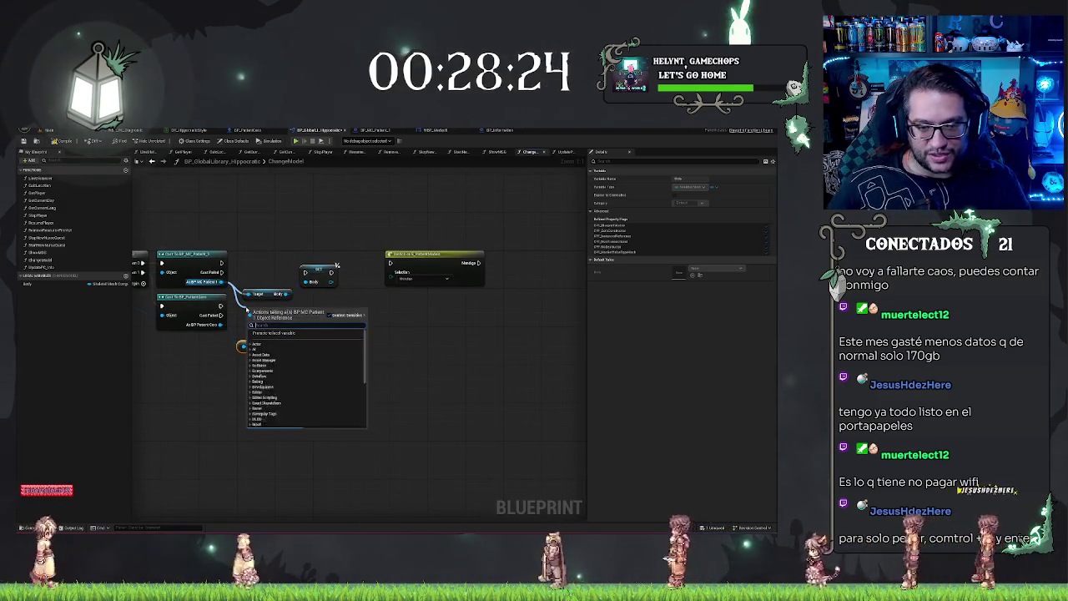
text(get)
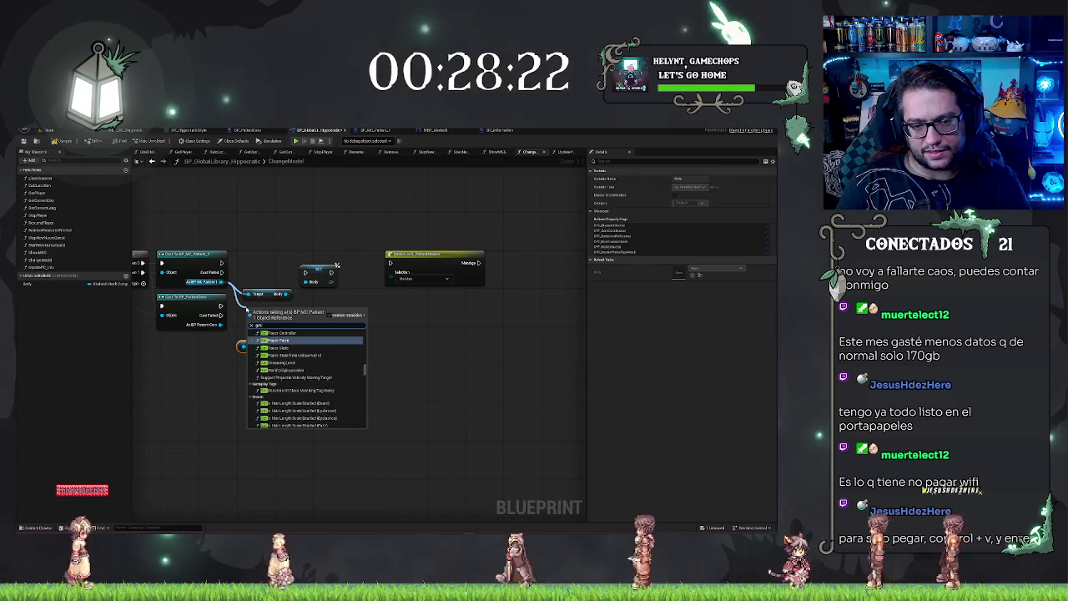
text( face)
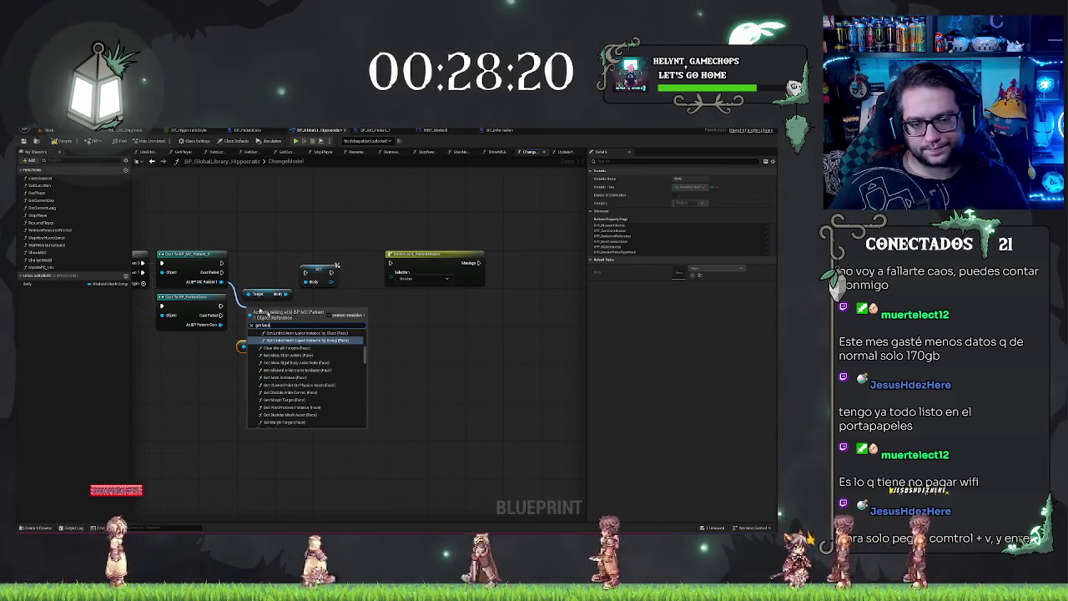
key(BackSpace)
key(BackSpace)
key(BackSpace)
text(wid)
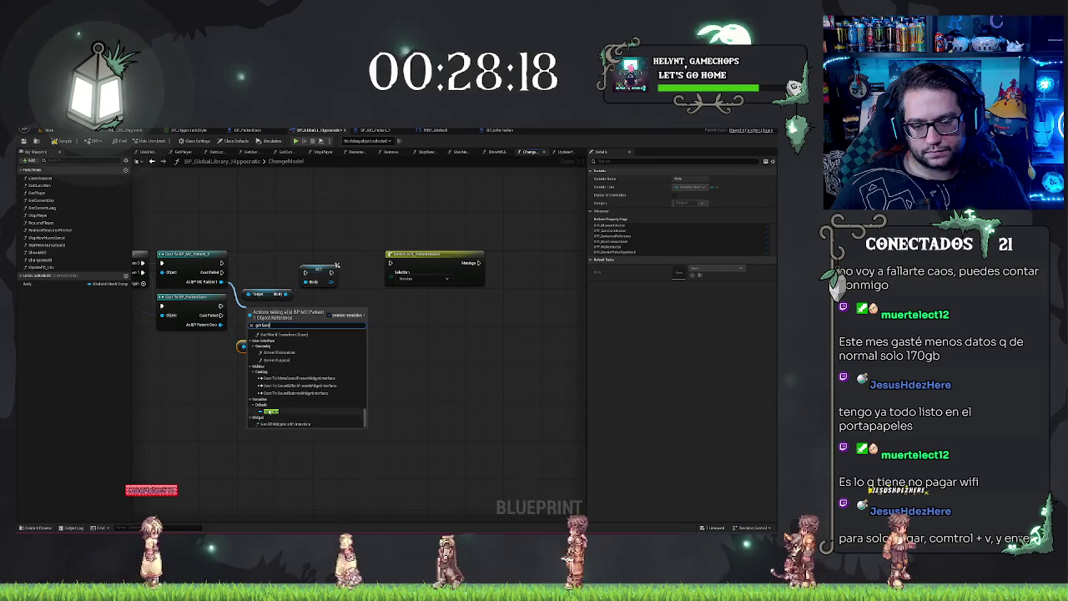
key(Return)
drag(288, 310, 336, 307)
click(374, 330)
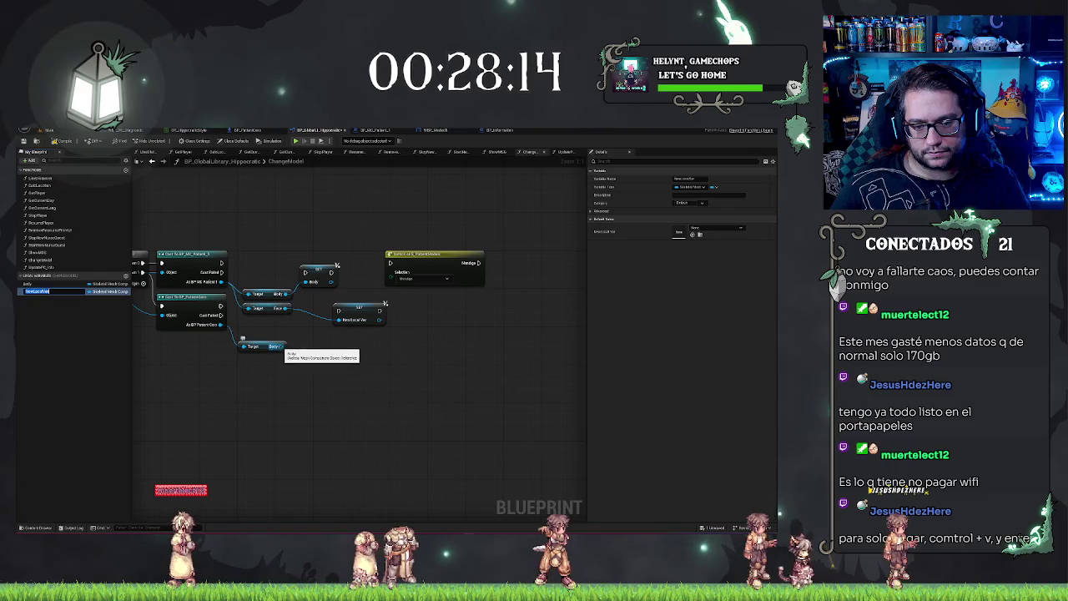
- Add another Face getter from the patient-corpse cast and place it beneath the Body getter
drag(285, 345, 326, 389)
text(get)
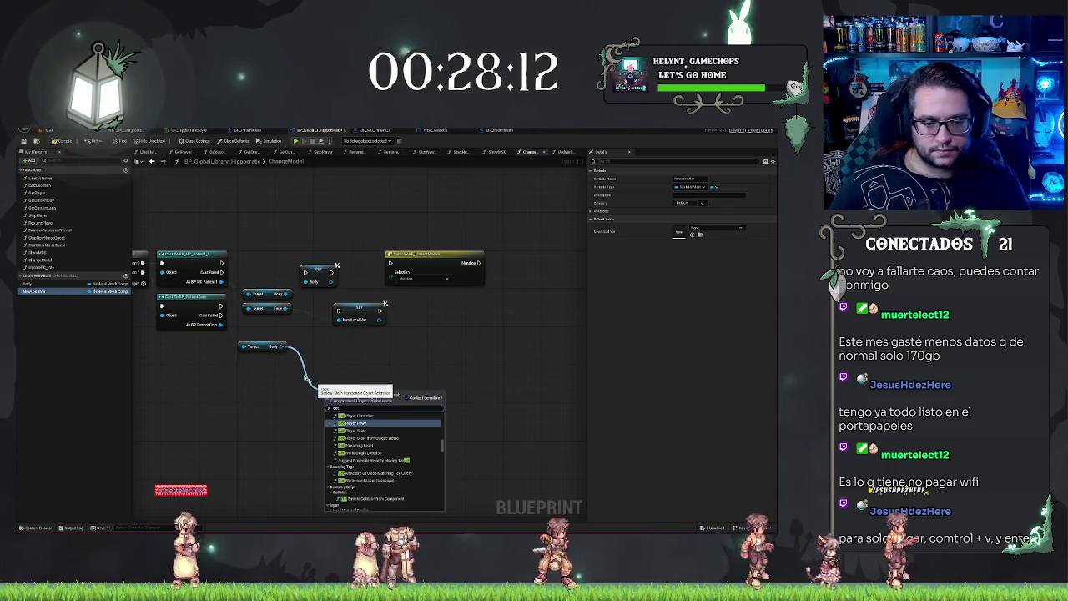
drag(221, 325, 225, 365)
text(get face)
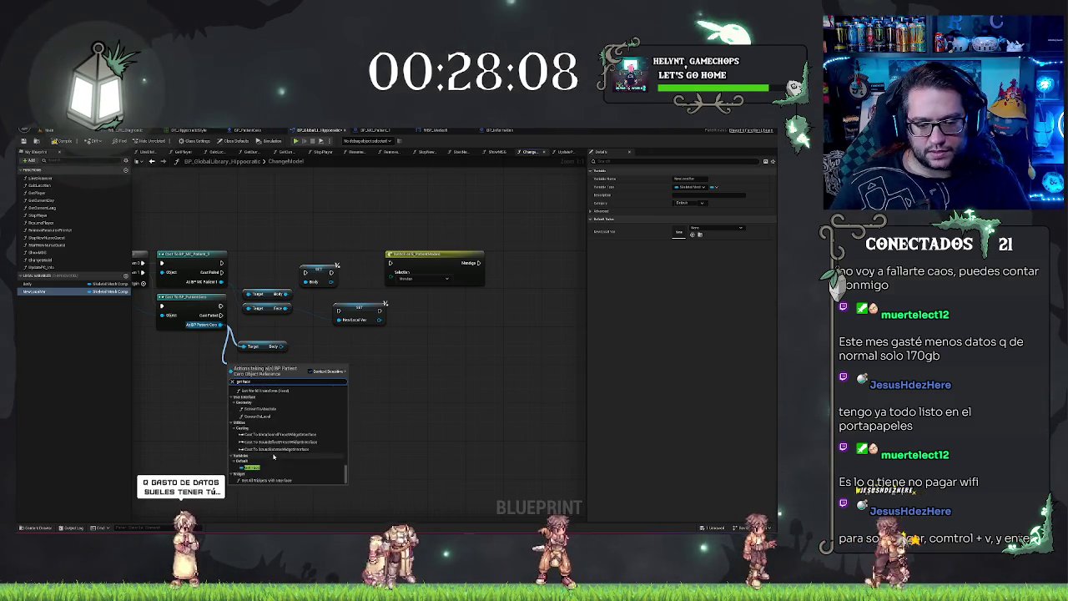
click(261, 468)
drag(252, 365, 267, 362)
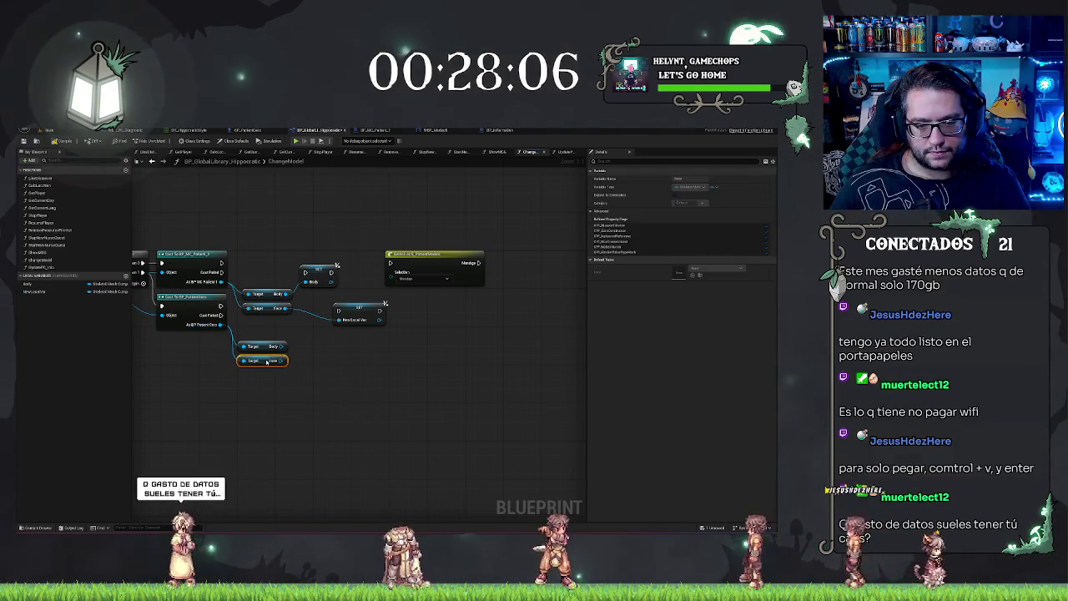
click(314, 379)
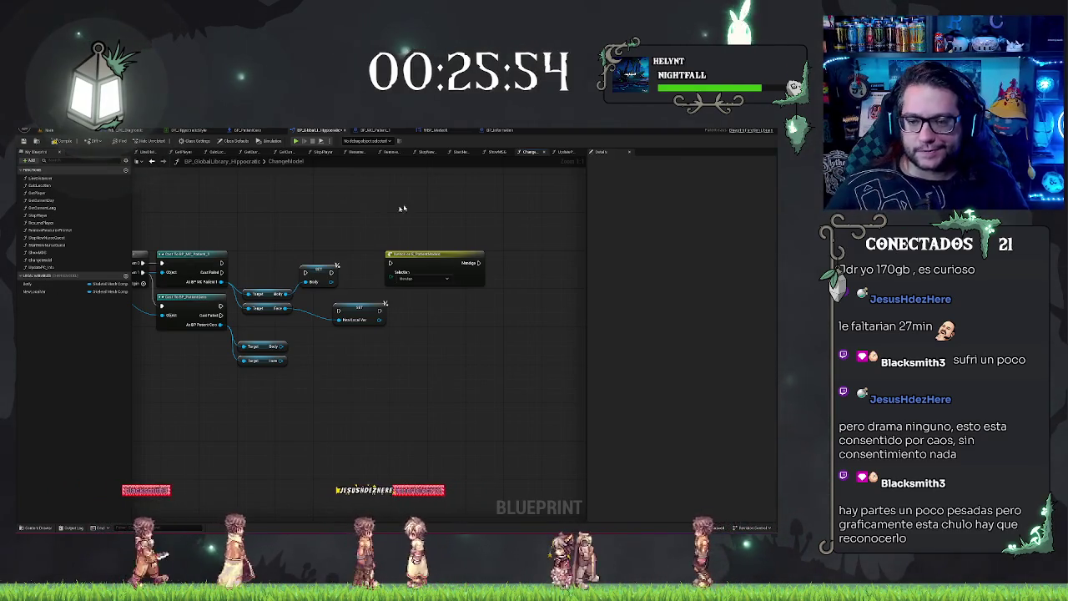
- Move the yellow selection node right and chain the second SET node directly after SET Body
drag(480, 292, 508, 295)
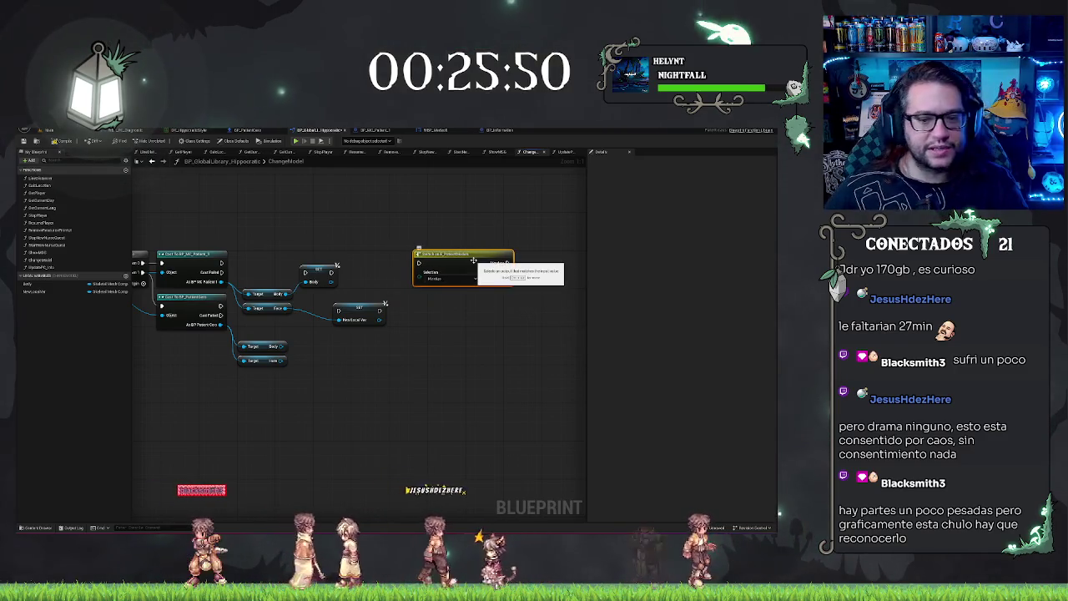
drag(473, 260, 474, 261)
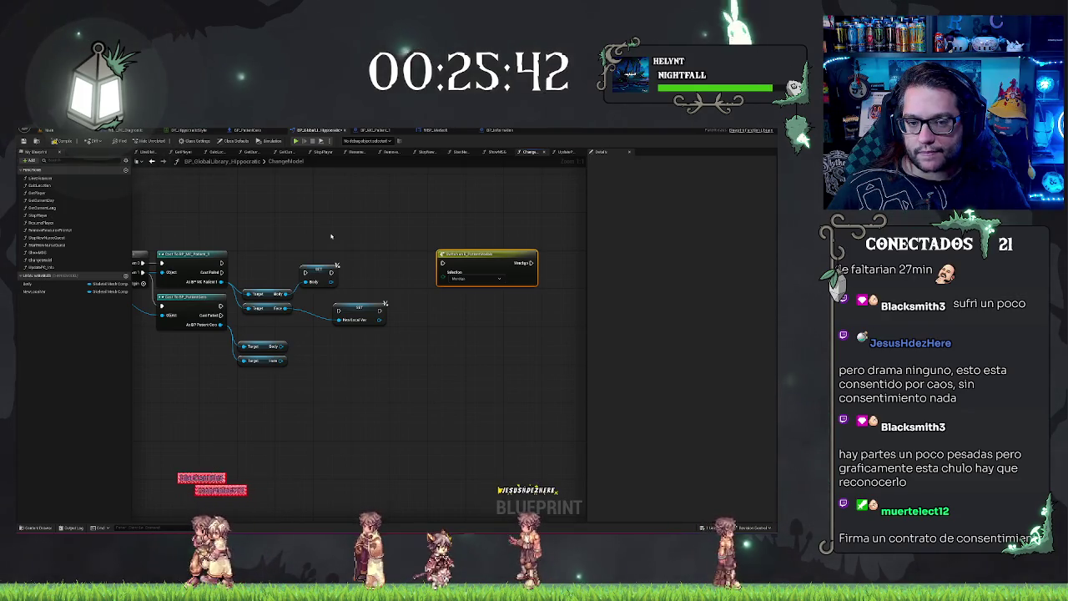
mouse_move(331, 237)
mouse_down()
mouse_move(390, 243)
mouse_move(354, 231)
mouse_up()
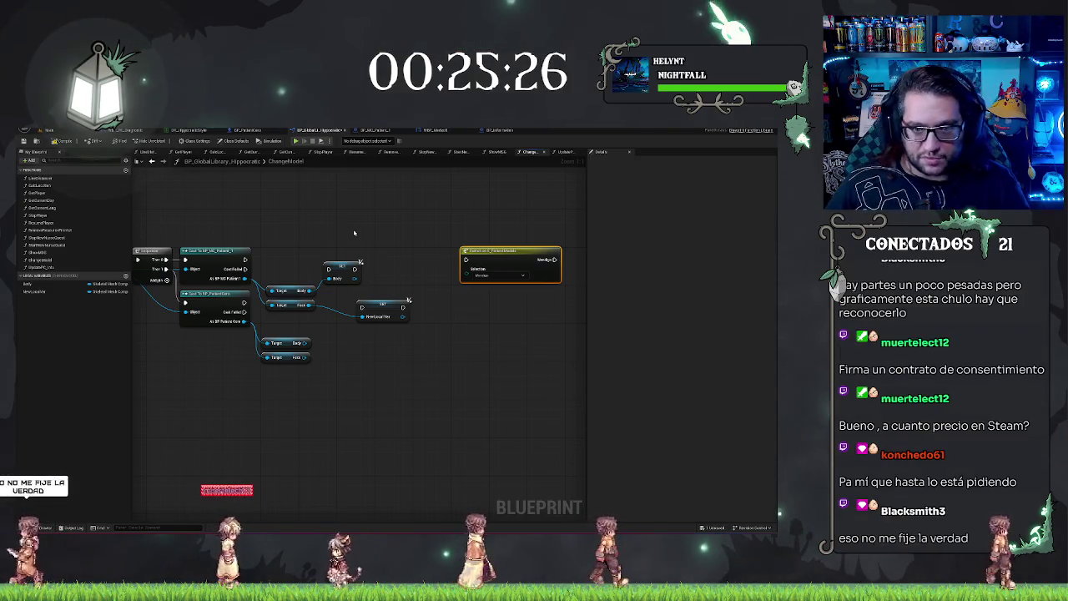
mouse_move(354, 233)
mouse_down()
mouse_move(388, 239)
mouse_move(379, 269)
mouse_up()
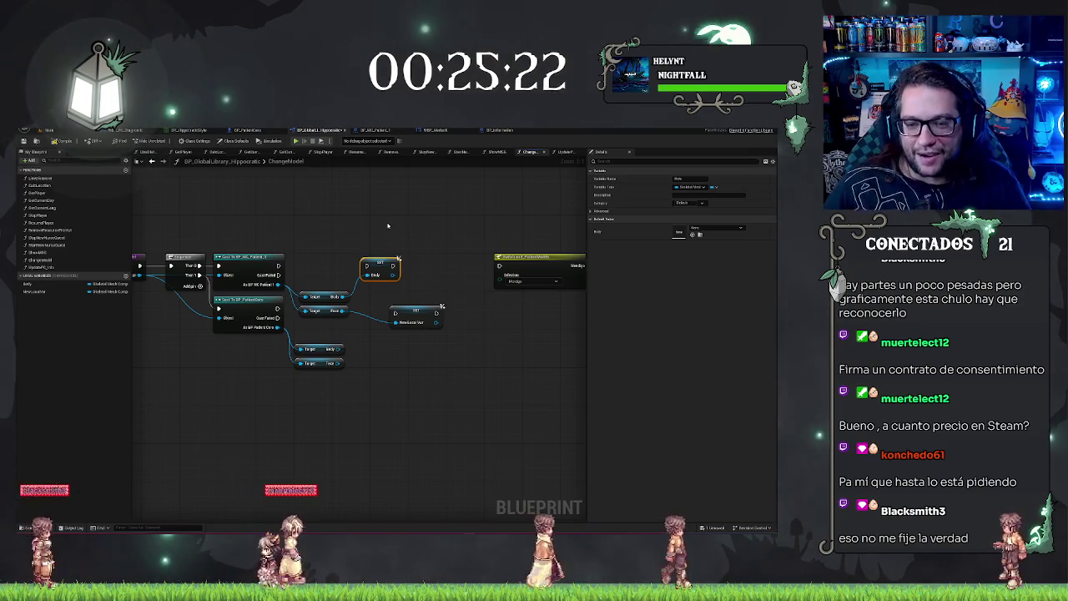
drag(414, 311, 434, 265)
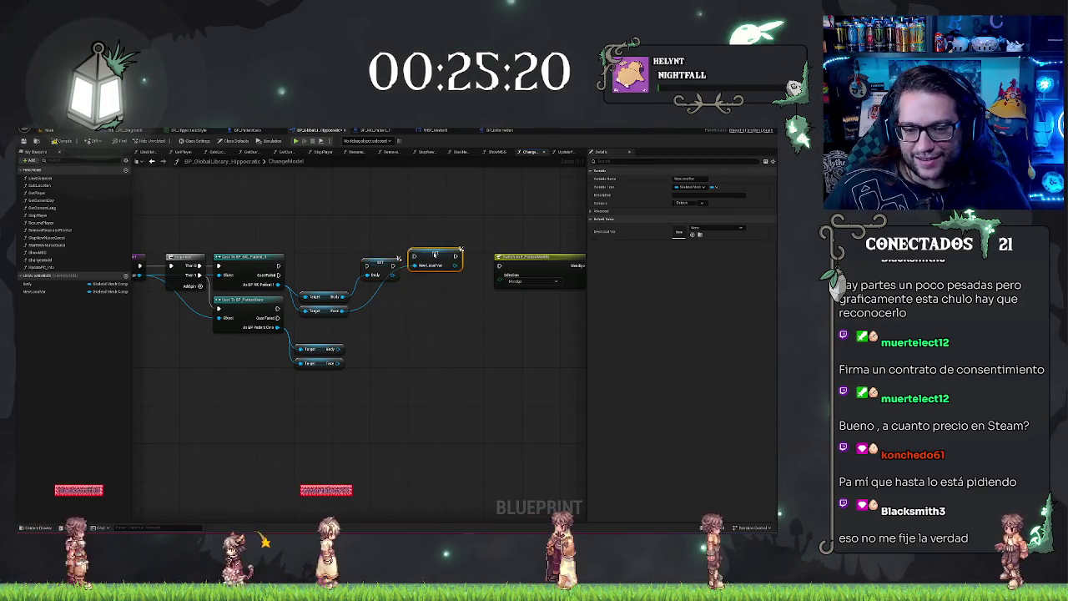
- Rename the NewLocalVar local variable to Face in My Blueprint's Local Variables
click(38, 292)
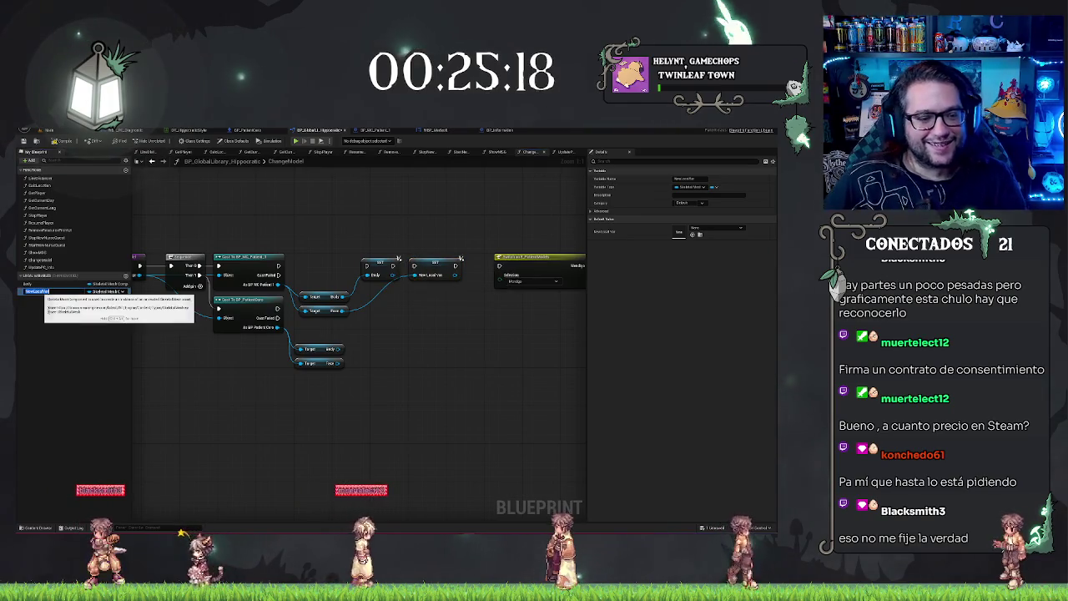
text(Face)
key(Return)
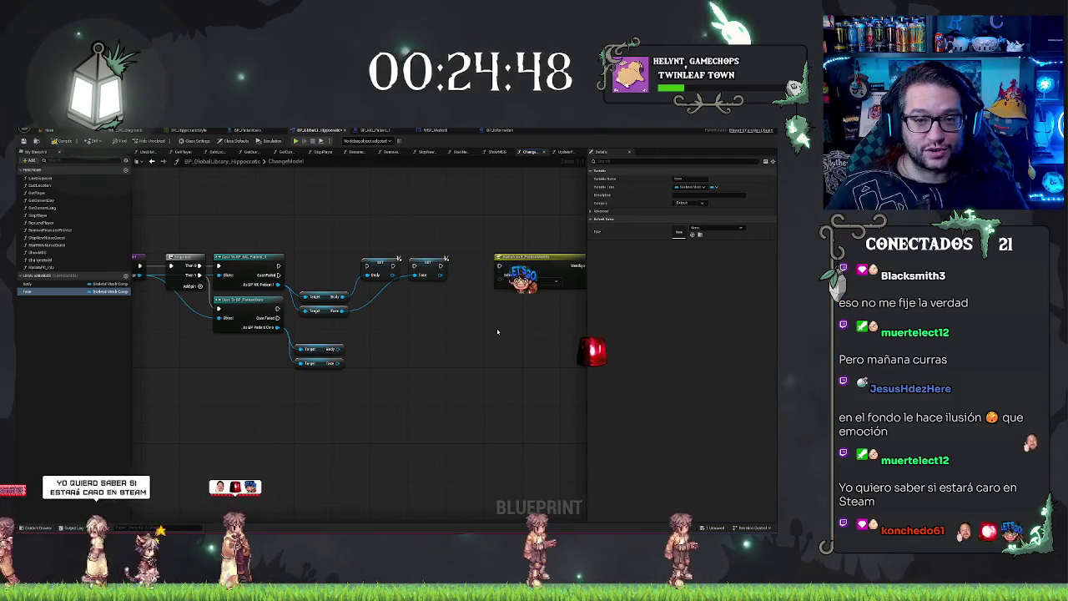
- Pan around the ChangeModel graph to review the cast, Sequence and SET Body/Face wiring
drag(371, 345, 411, 393)
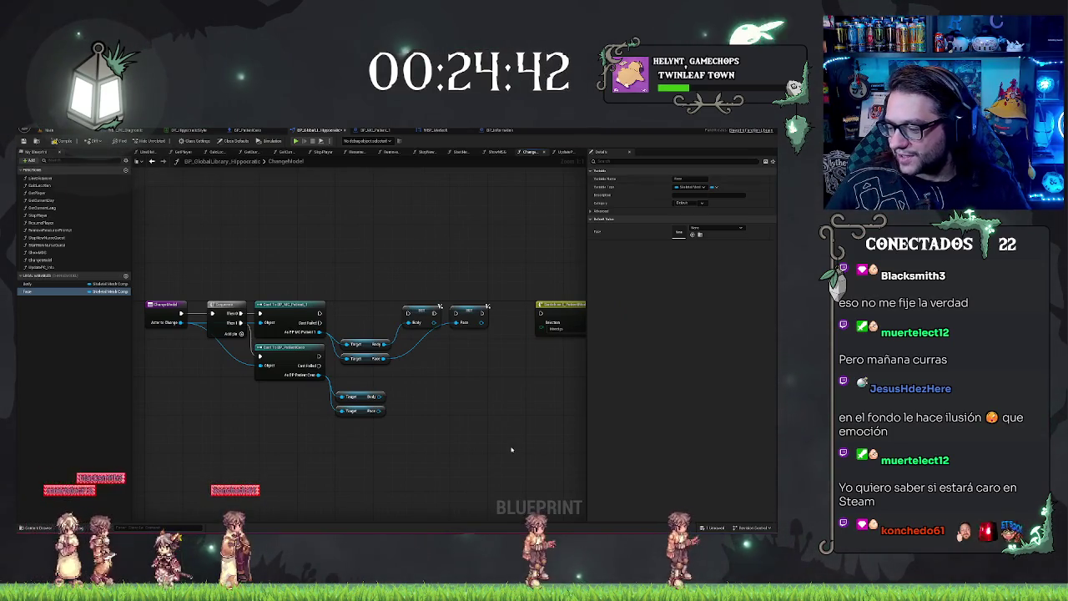
drag(495, 408, 433, 392)
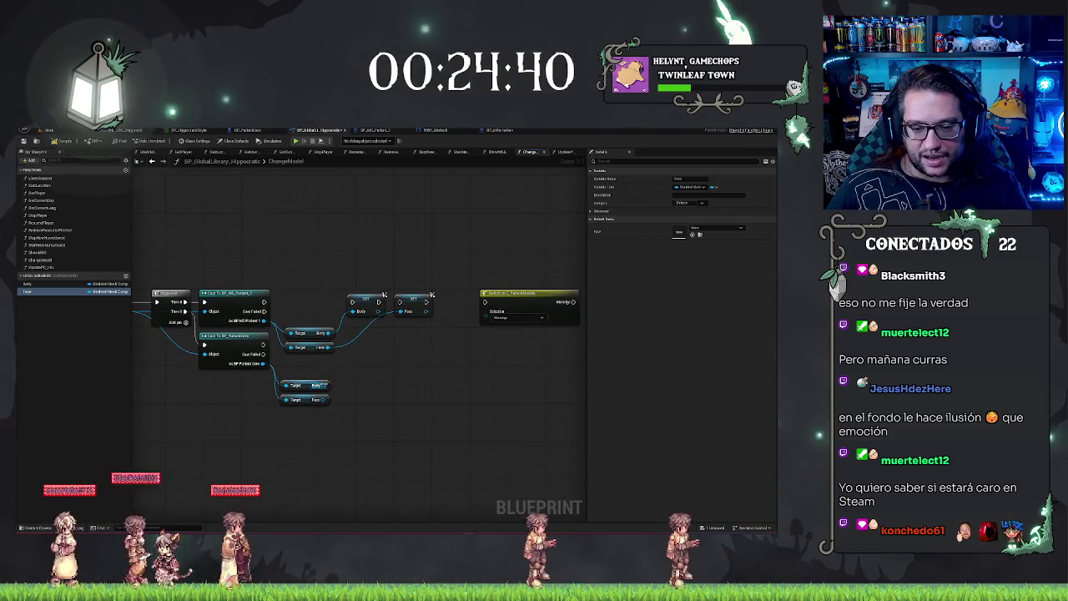
ctrl+click(321, 347)
click(463, 362)
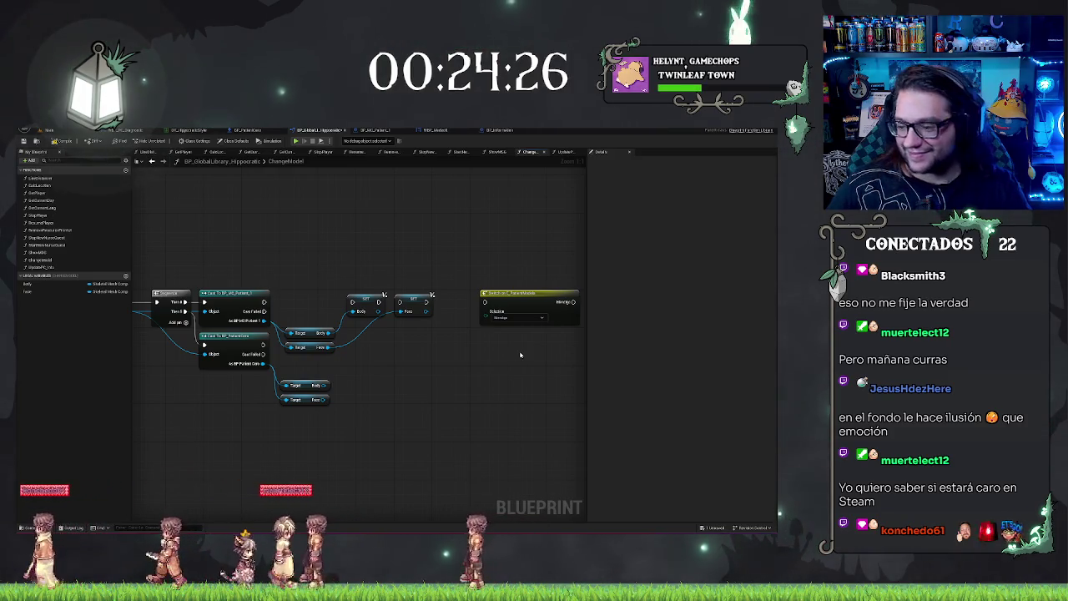
drag(415, 368, 330, 367)
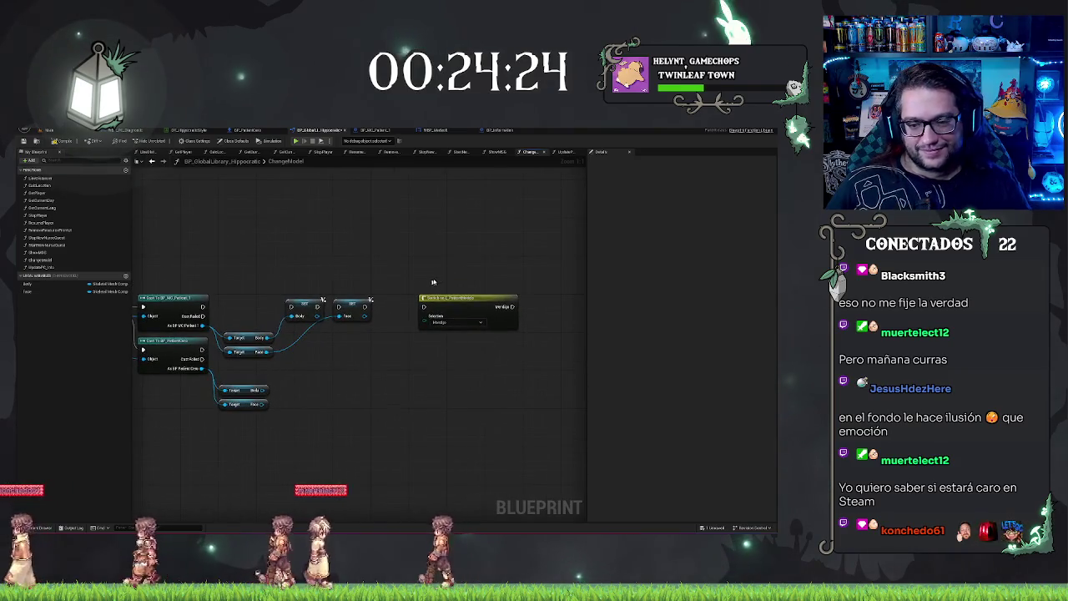
drag(468, 389, 357, 381)
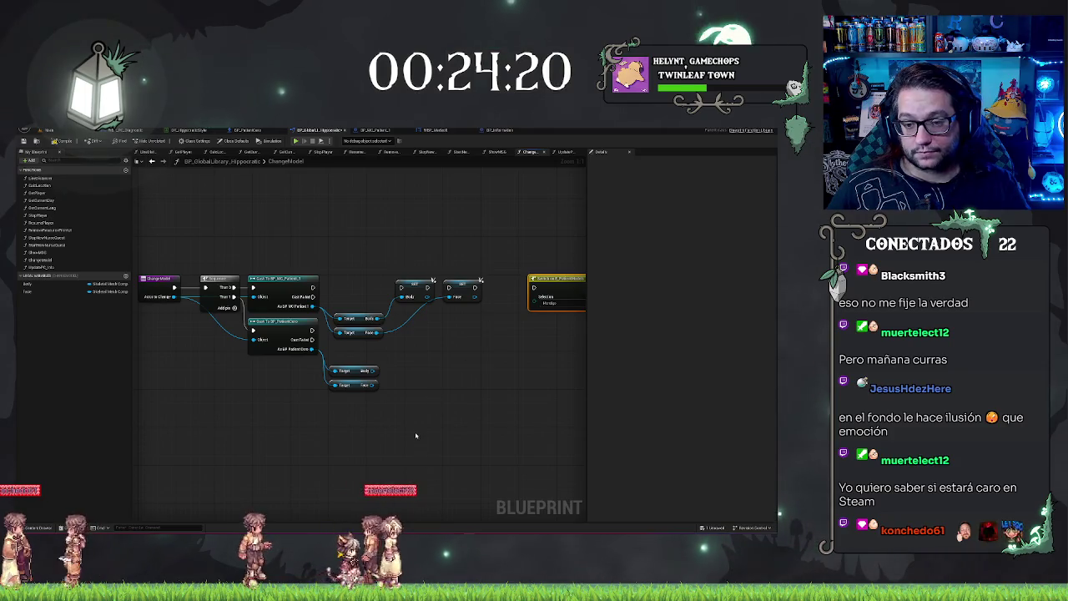
mouse_move(427, 434)
mouse_down()
mouse_move(412, 417)
mouse_move(344, 415)
mouse_up()
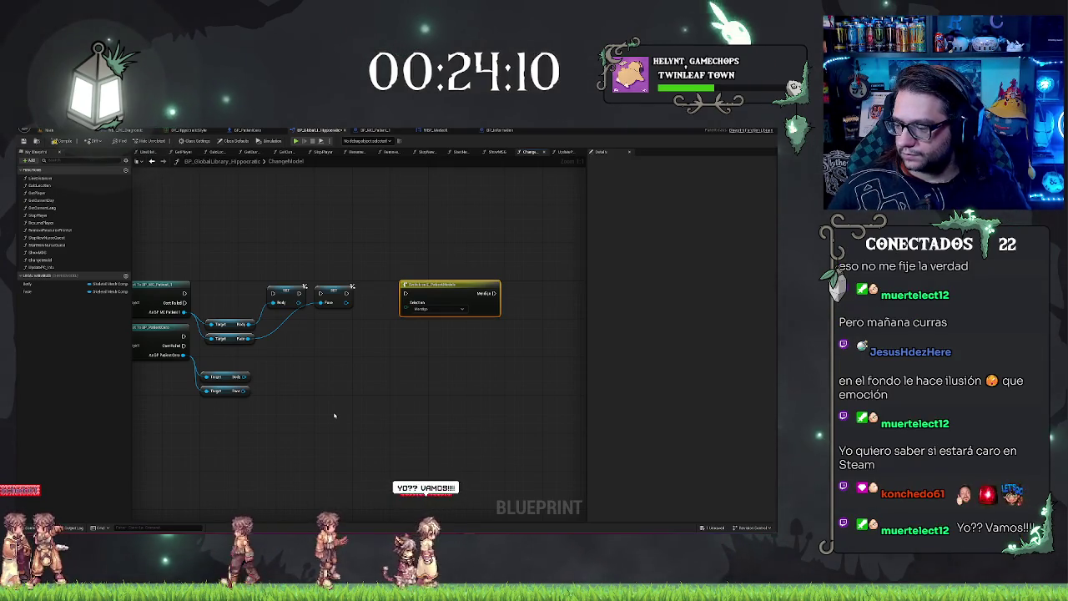
drag(306, 393, 485, 374)
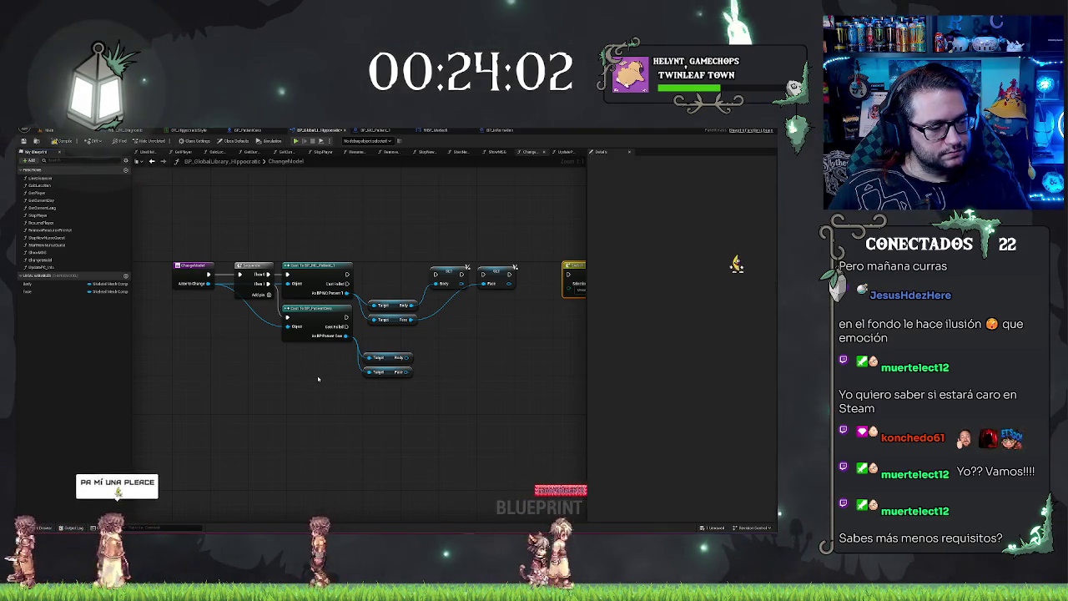
drag(320, 380, 258, 366)
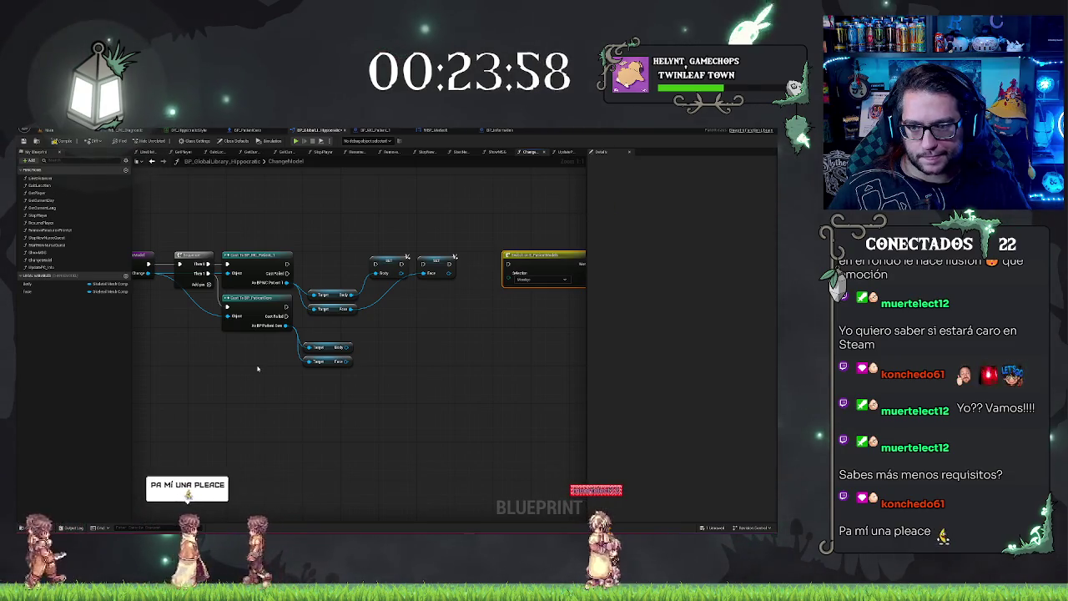
key(f)
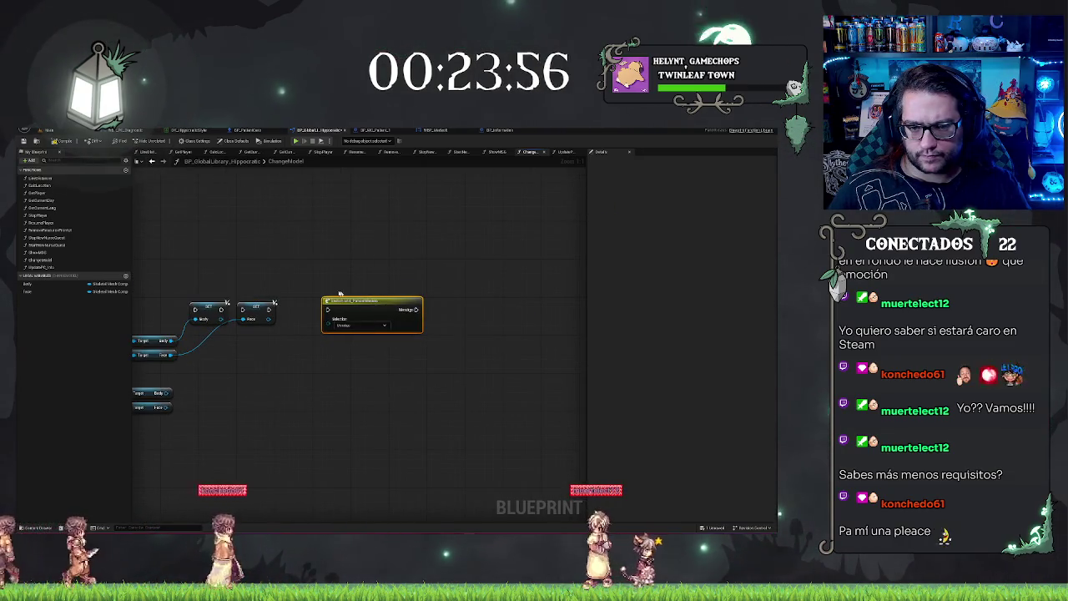
drag(384, 287, 560, 276)
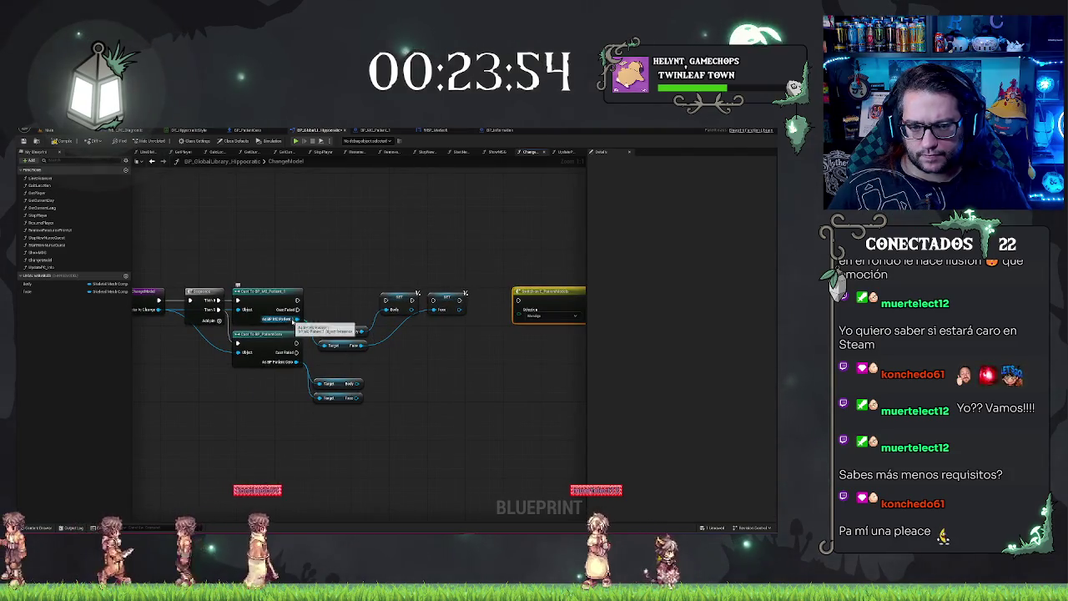
- Add a Get Skeletal Mesh node from the first patient cast and promote it to a local variable
drag(325, 363, 326, 365)
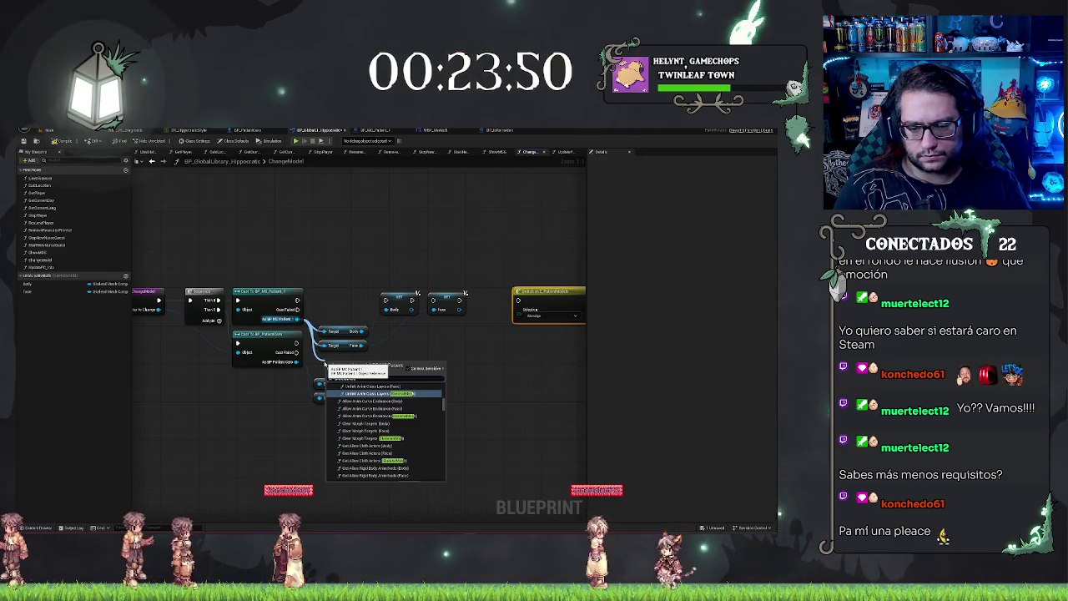
scroll(376, 443, down, 15)
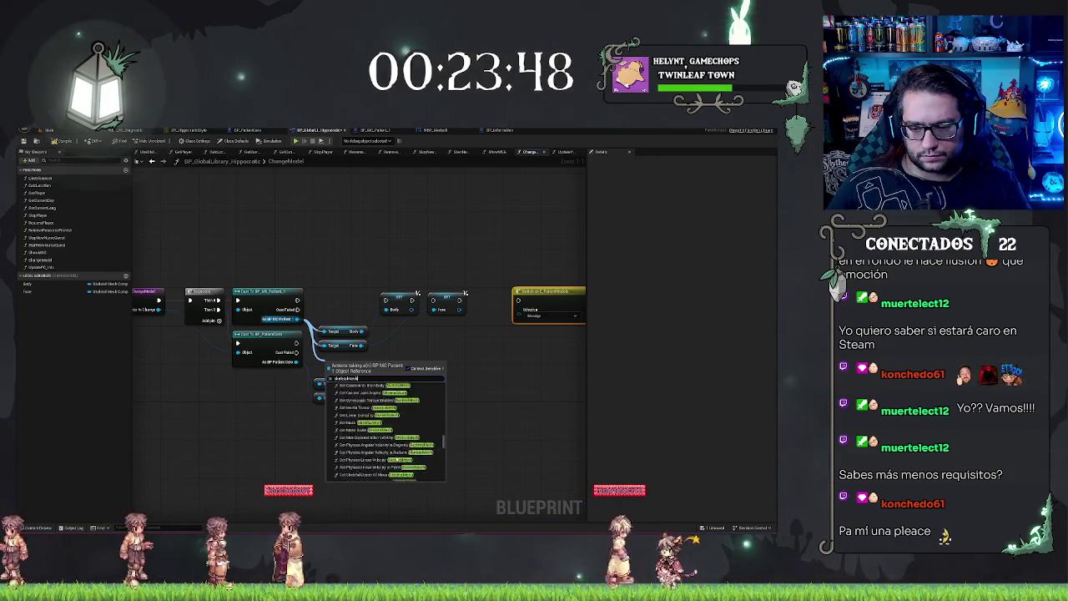
click(364, 470)
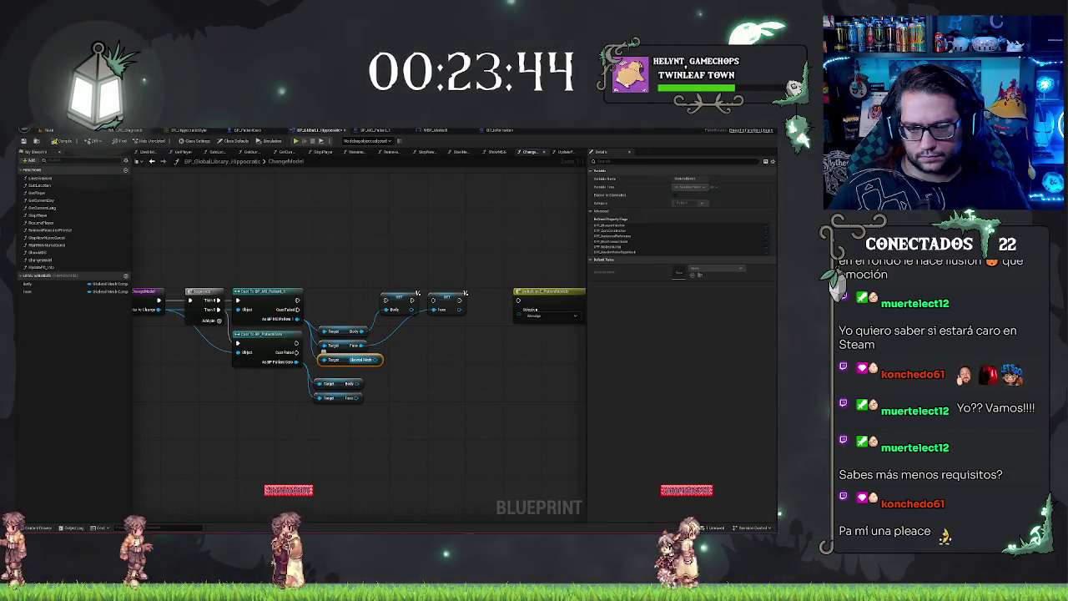
drag(376, 360, 464, 346)
click(486, 357)
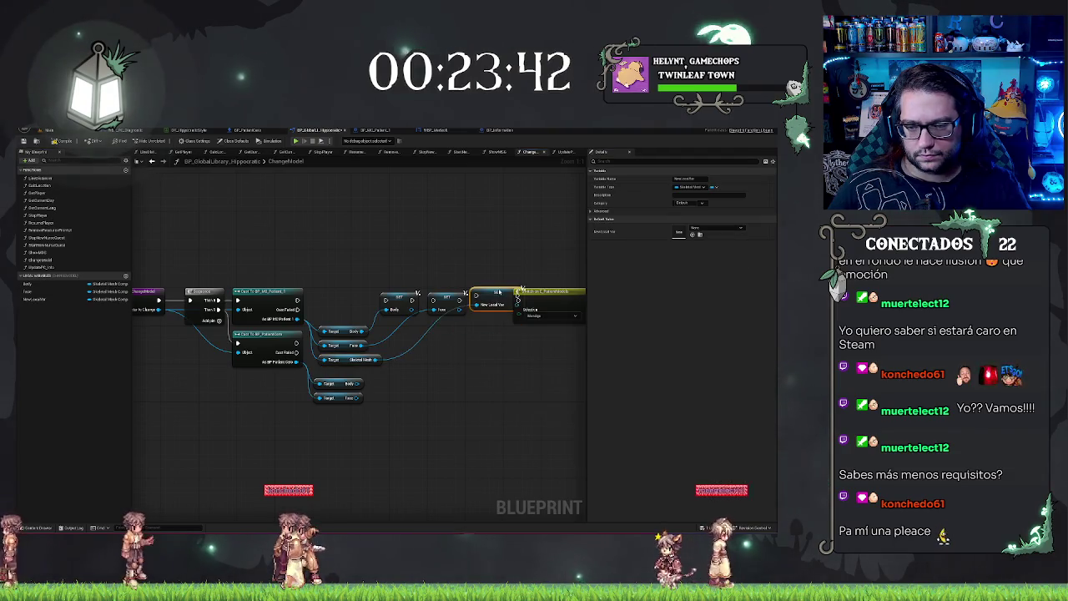
- Add a Skeletal Mesh getter from the second cast's output via a 'get sk' search
mouse_move(499, 297)
mouse_down()
mouse_move(453, 303)
mouse_move(496, 298)
mouse_up()
click(453, 303)
drag(174, 286, 231, 285)
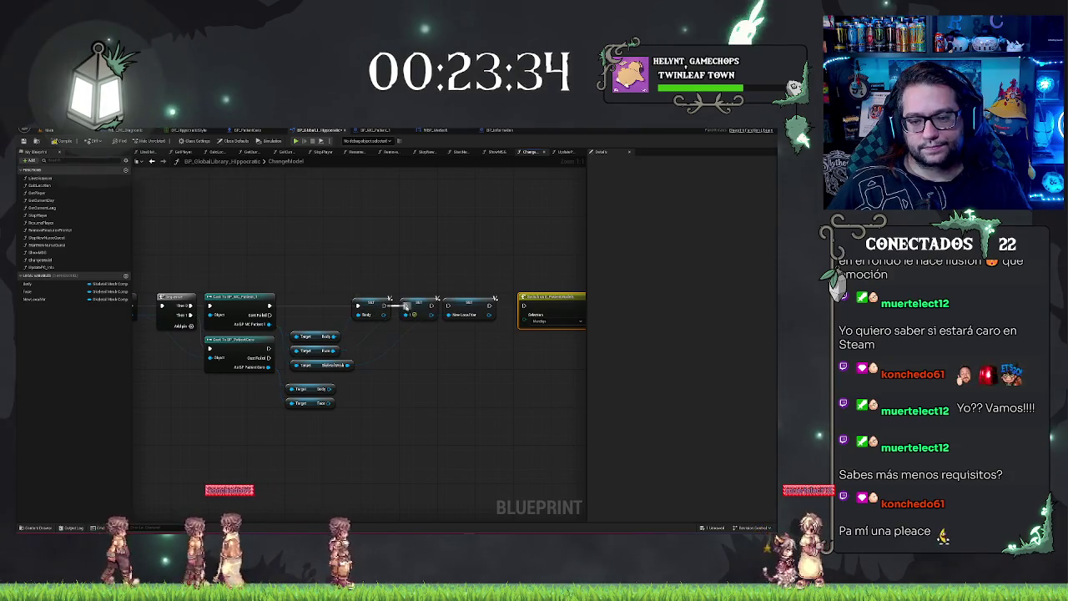
drag(289, 431, 289, 431)
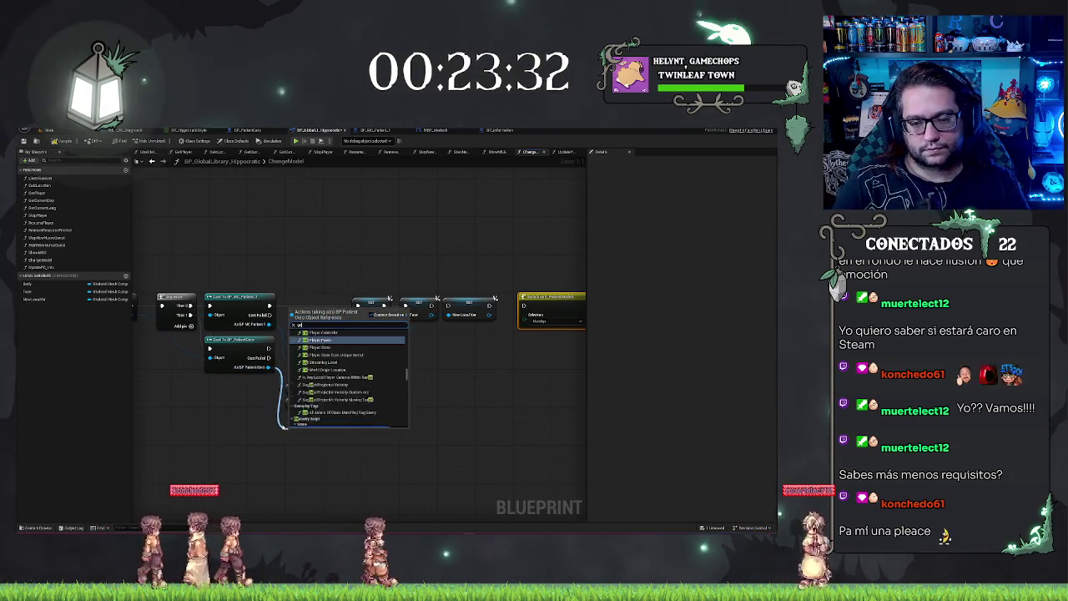
text(get skeletalmesh)
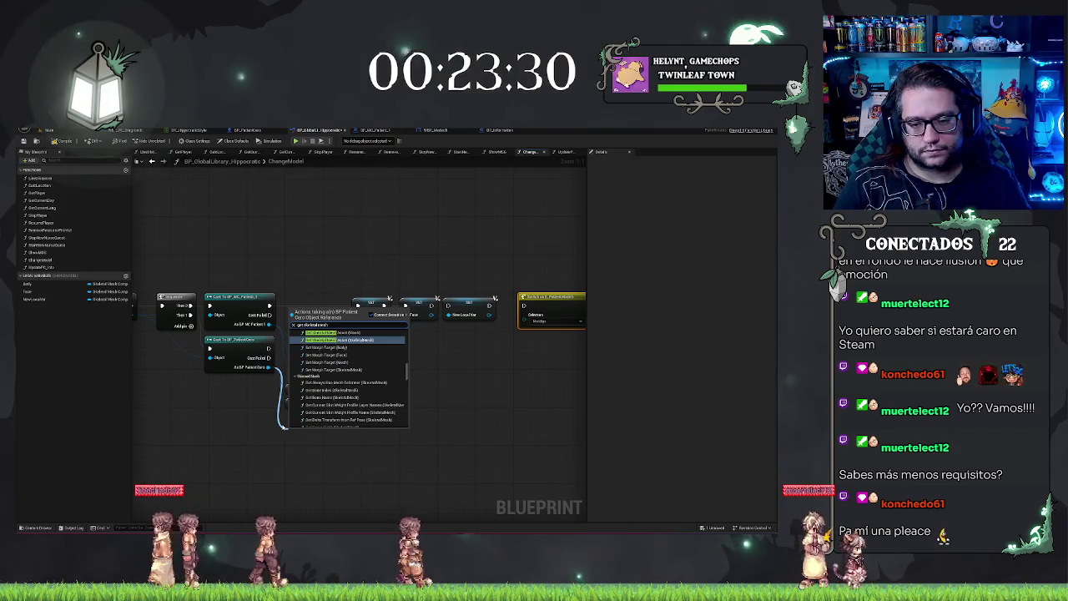
scroll(336, 421, down, 5)
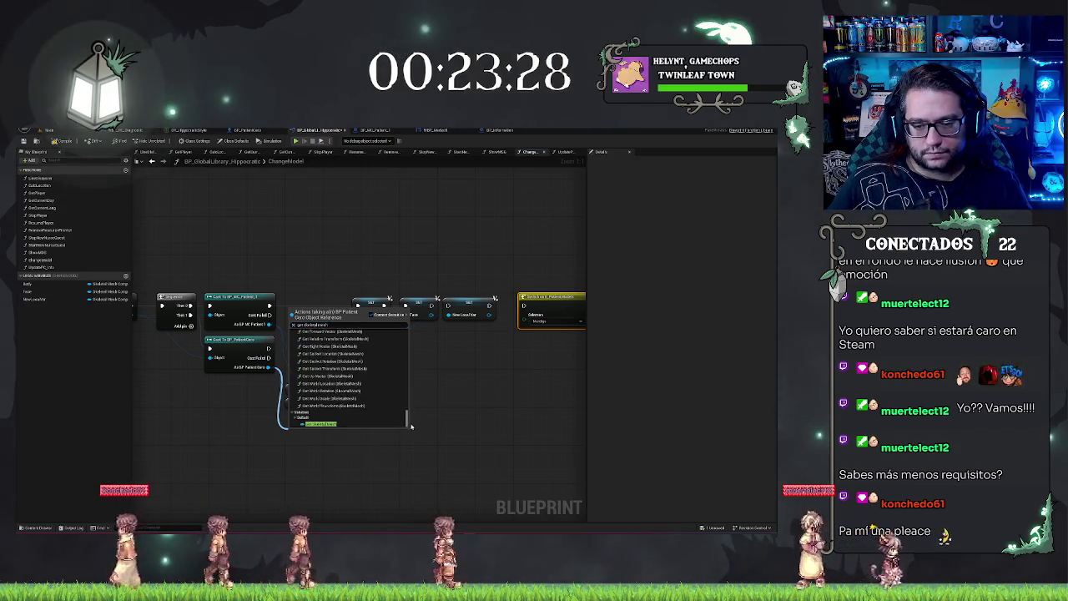
click(336, 426)
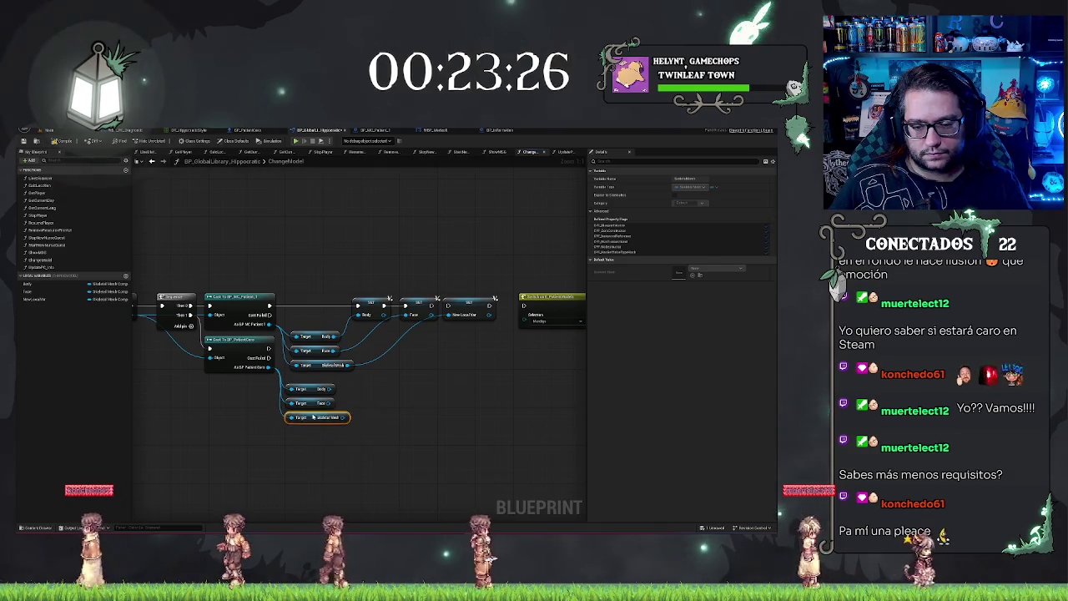
- Review the three SET nodes after the ChangeModel entry, then pull a new node off the patient cast
mouse_move(460, 251)
mouse_down()
mouse_move(353, 254)
mouse_move(521, 236)
mouse_up()
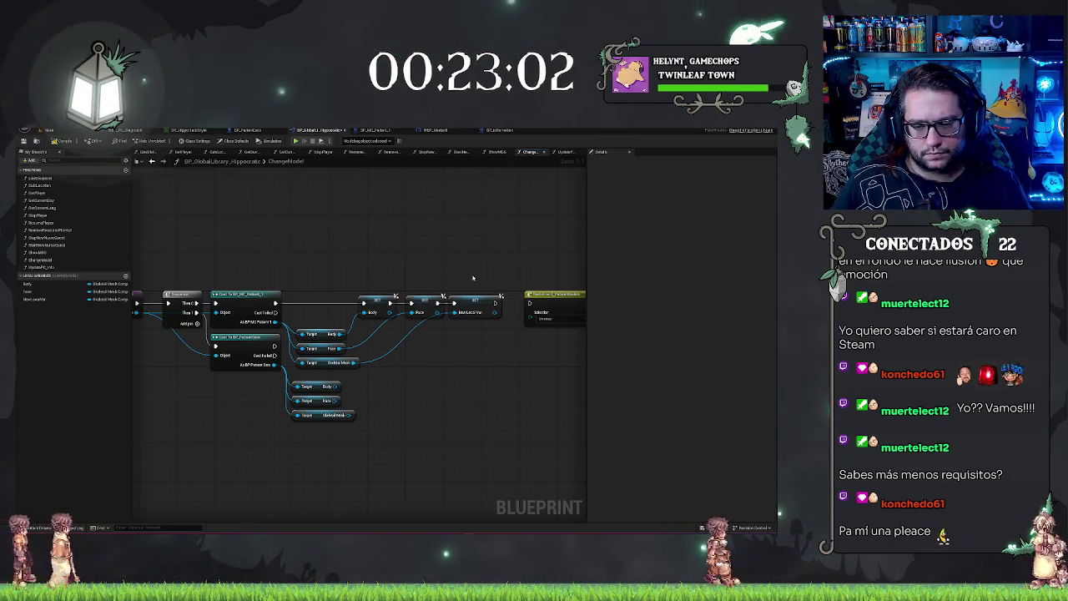
drag(353, 255, 342, 252)
mouse_move(251, 251)
mouse_down()
mouse_move(424, 241)
mouse_move(271, 249)
mouse_up()
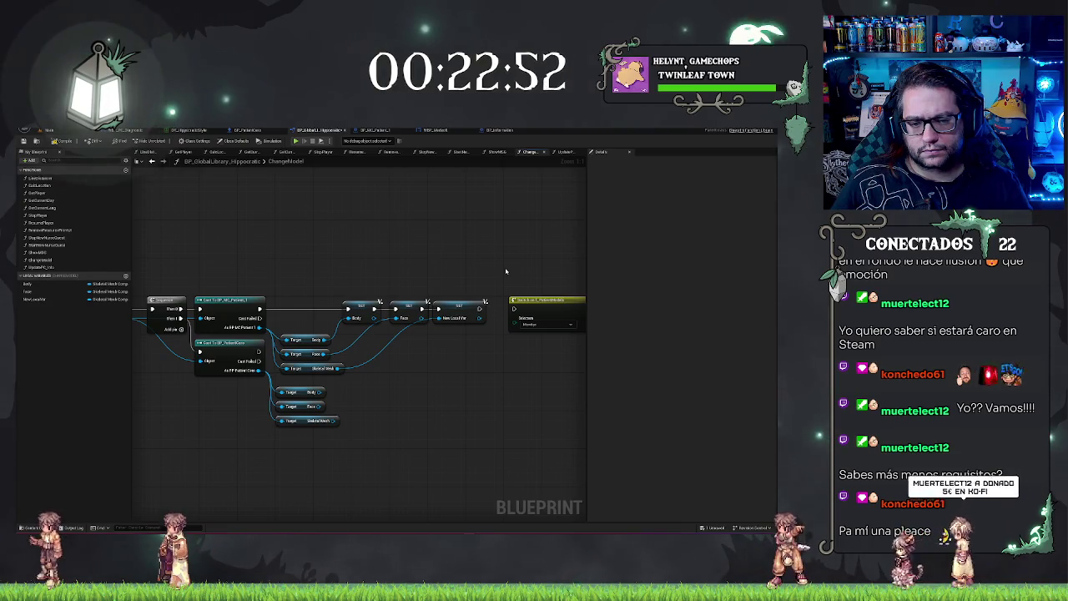
drag(371, 268, 427, 267)
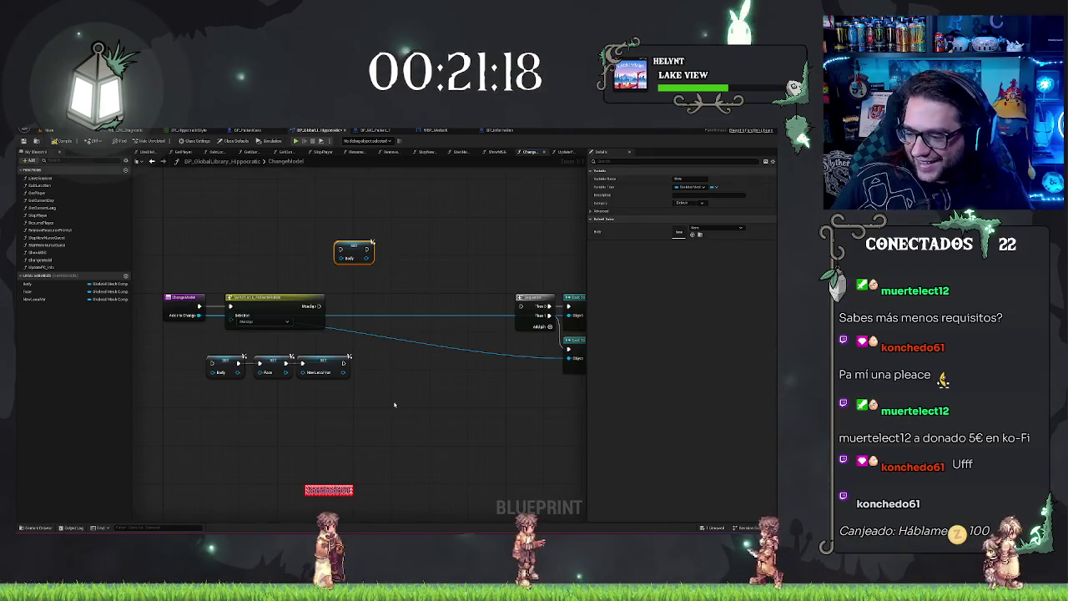
mouse_move(392, 394)
mouse_down()
mouse_move(357, 400)
mouse_move(340, 384)
mouse_up()
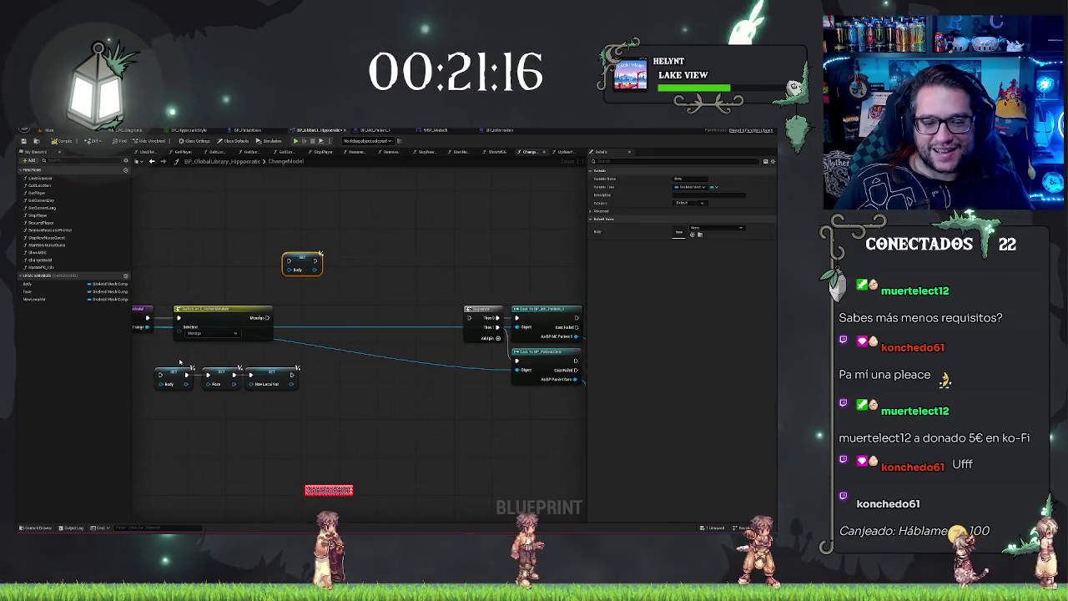
drag(151, 360, 341, 384)
drag(270, 400, 277, 379)
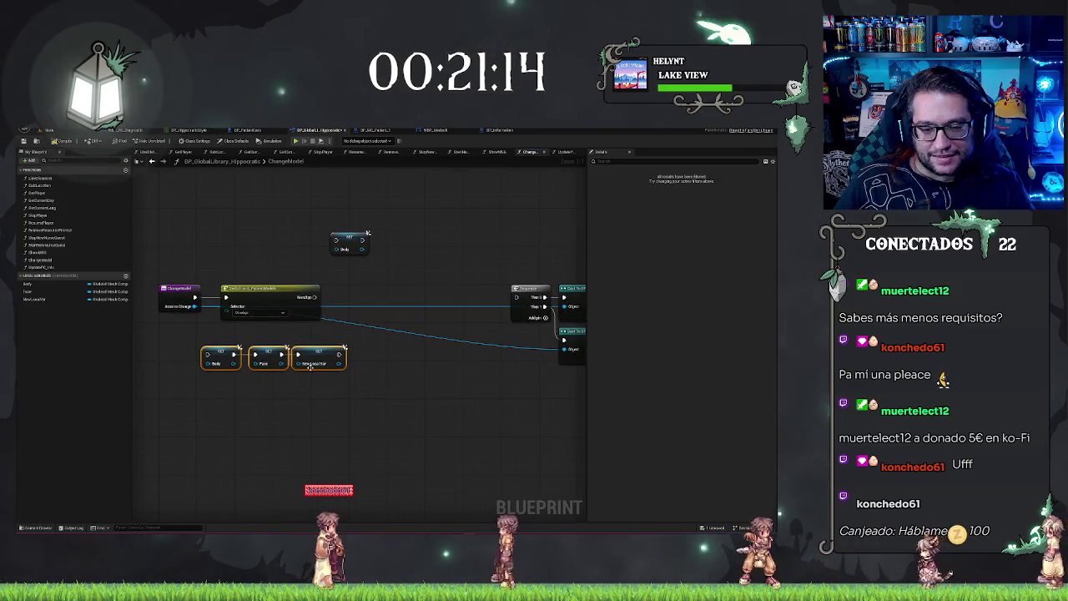
click(278, 379)
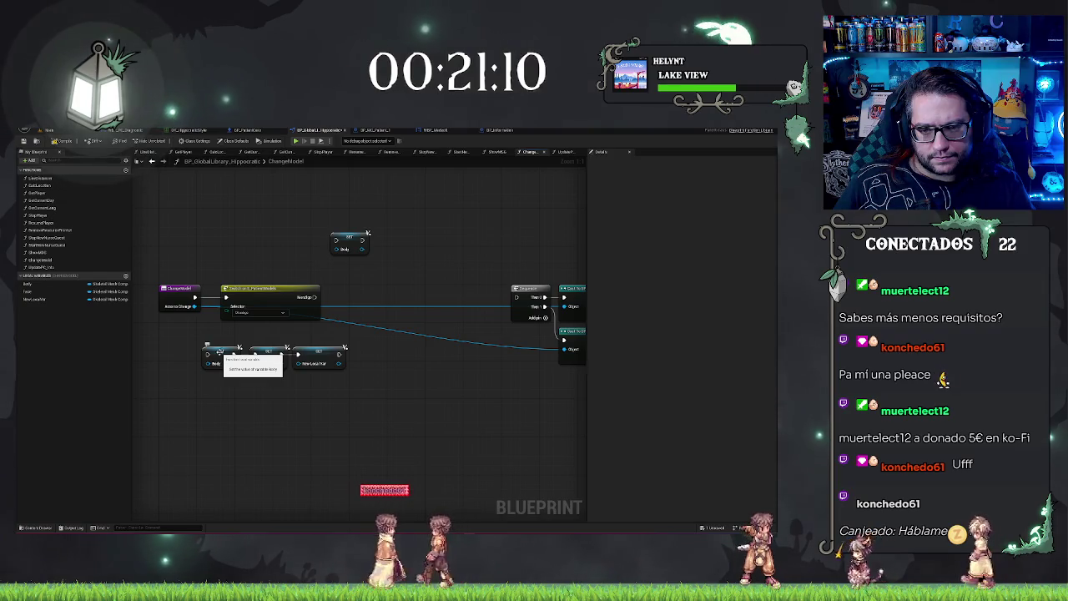
drag(400, 441, 211, 420)
drag(432, 338, 336, 406)
- Place a SET Body node on the Cast to BP_PatientBase output using the 'set body' search
text(set body)
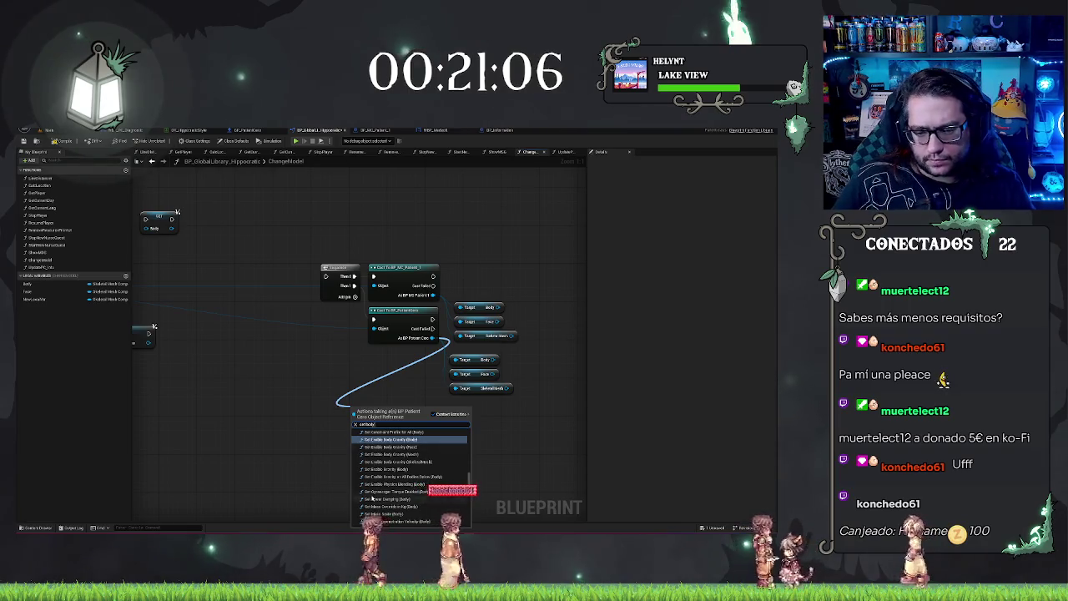
click(371, 513)
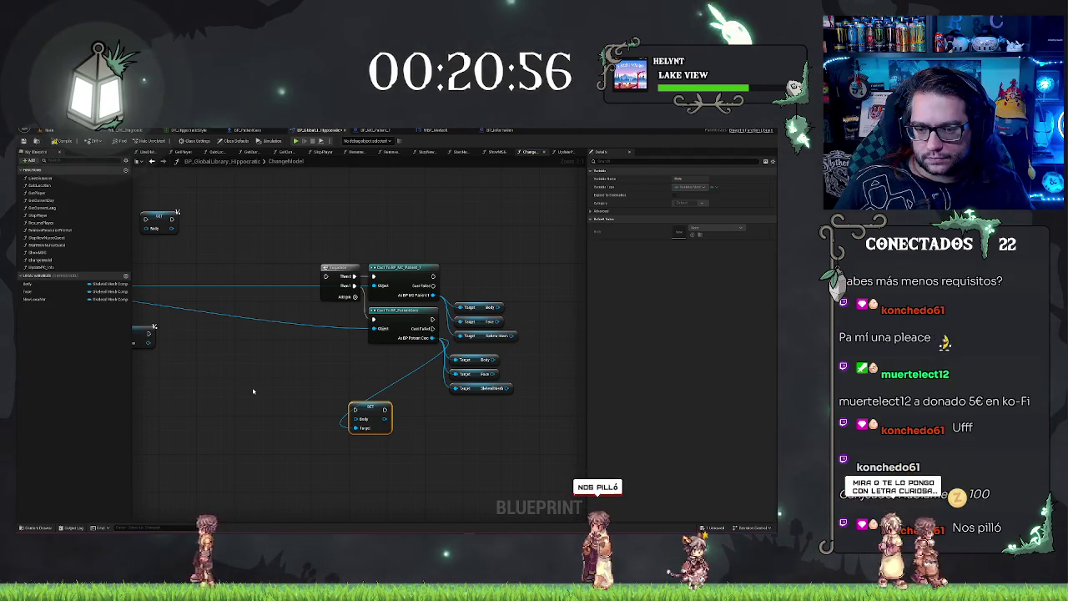
drag(356, 430, 411, 459)
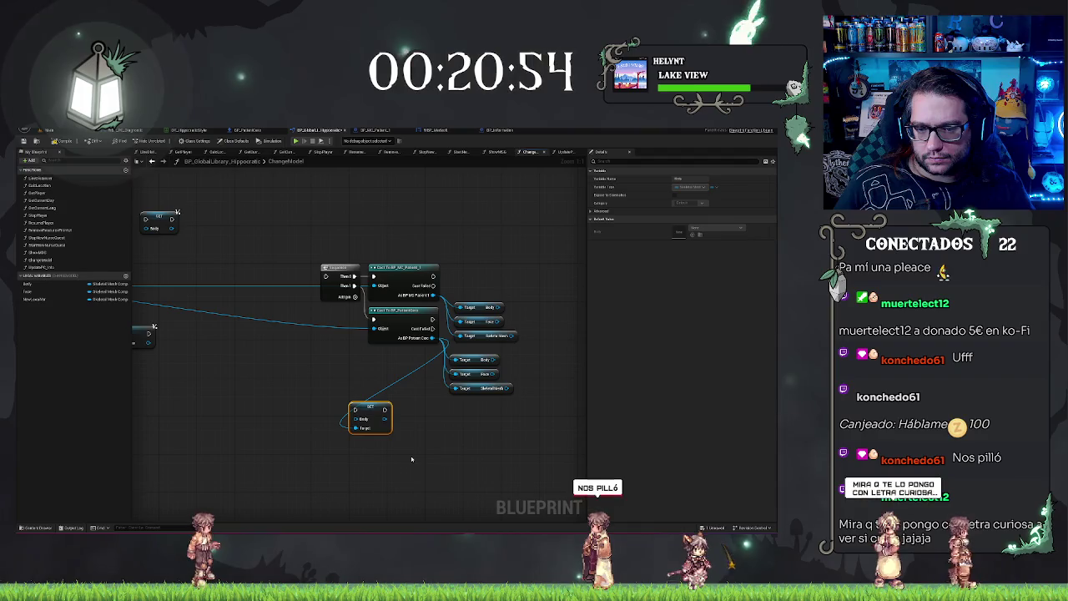
drag(317, 429, 487, 424)
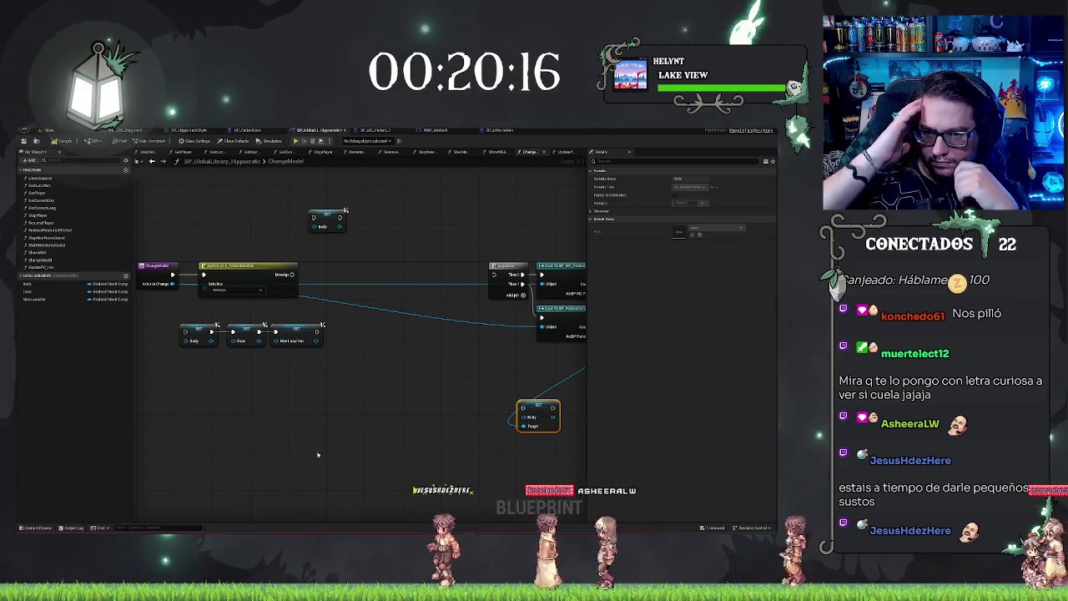
- Clear the node selection in the ChangeModel graph
click(317, 455)
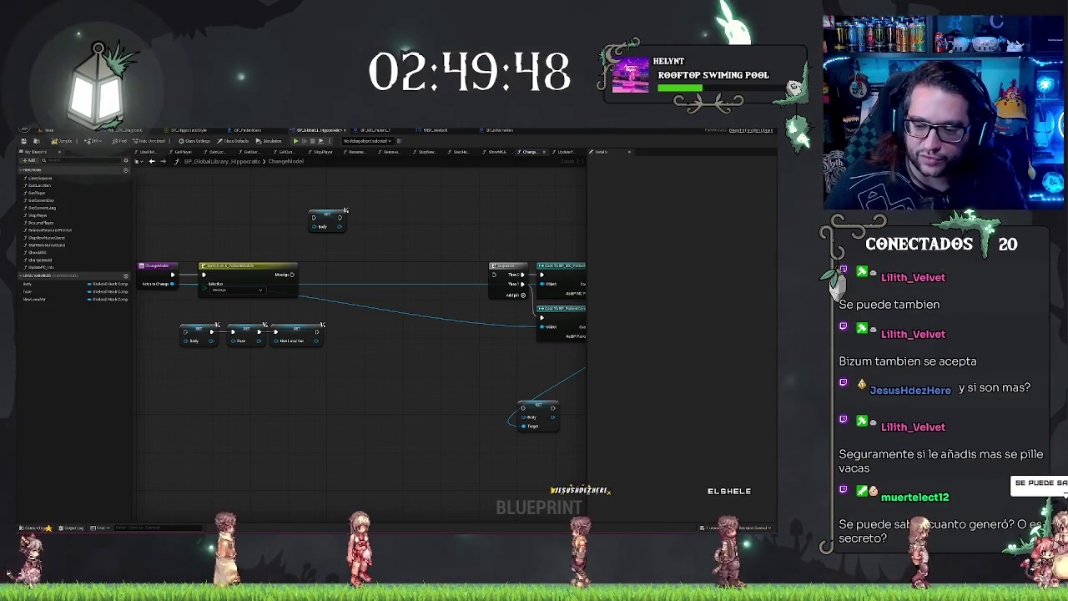
drag(375, 424, 474, 434)
mouse_move(431, 406)
mouse_down()
mouse_move(362, 386)
mouse_move(384, 401)
mouse_up()
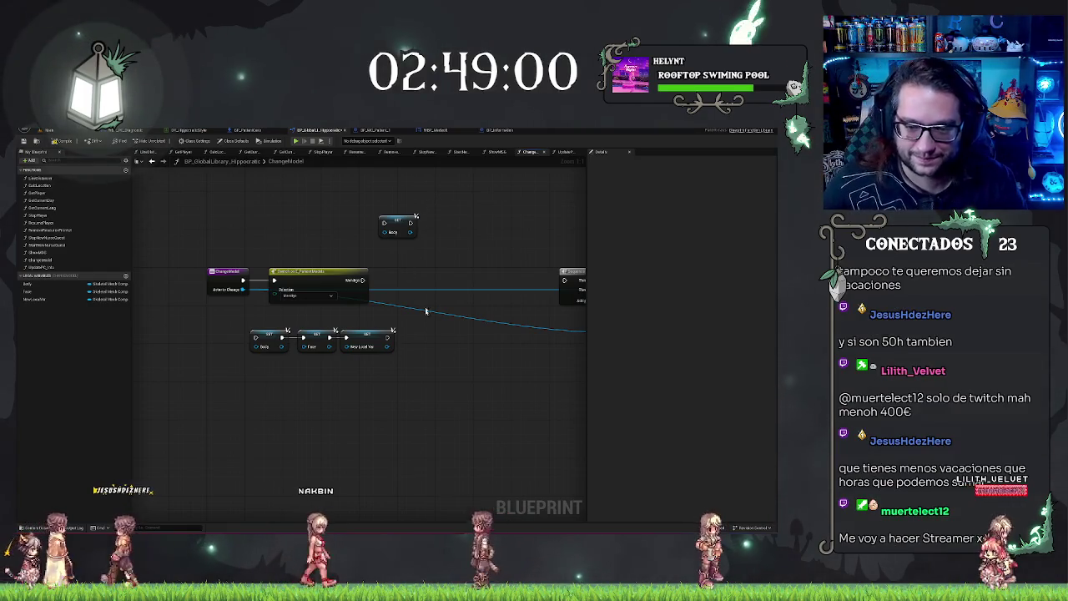
drag(434, 373, 449, 381)
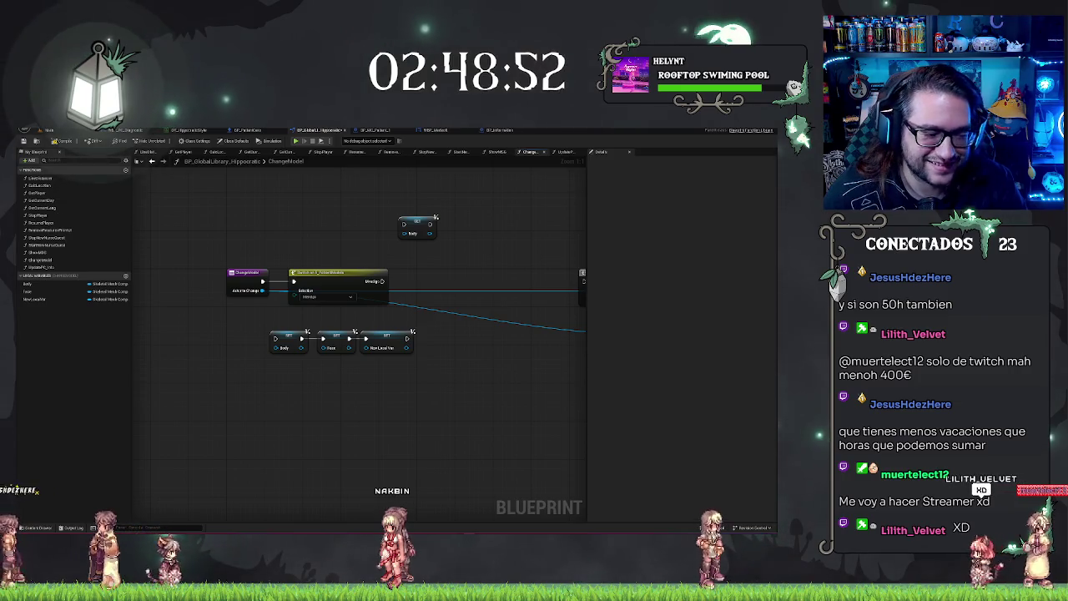
- Move the SET Body node into the exec line between the Switch and Sequence nodes
drag(426, 289, 375, 278)
drag(324, 240, 359, 309)
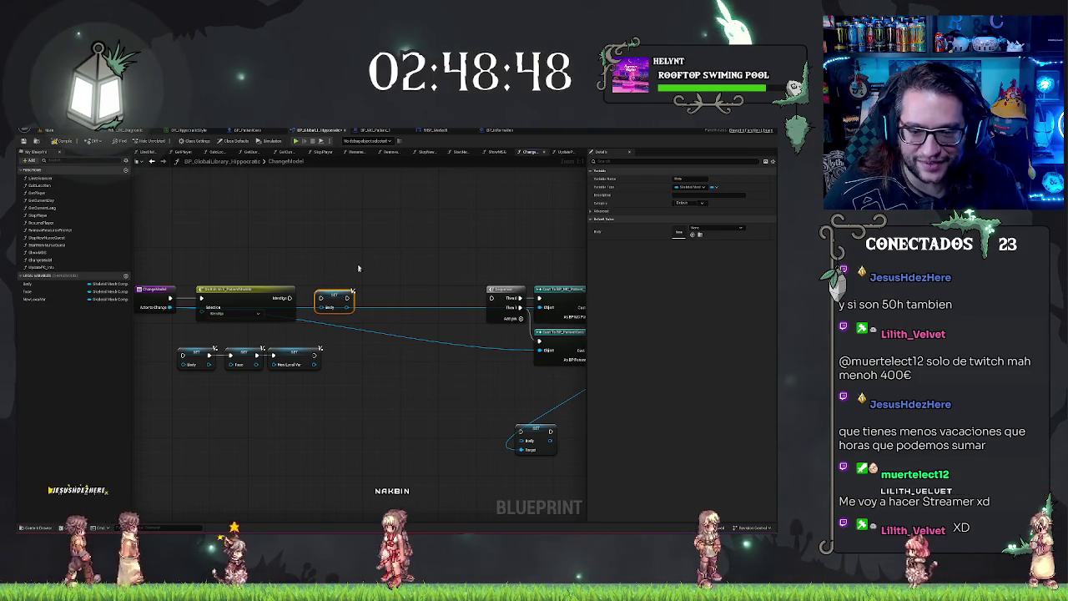
drag(357, 273, 389, 264)
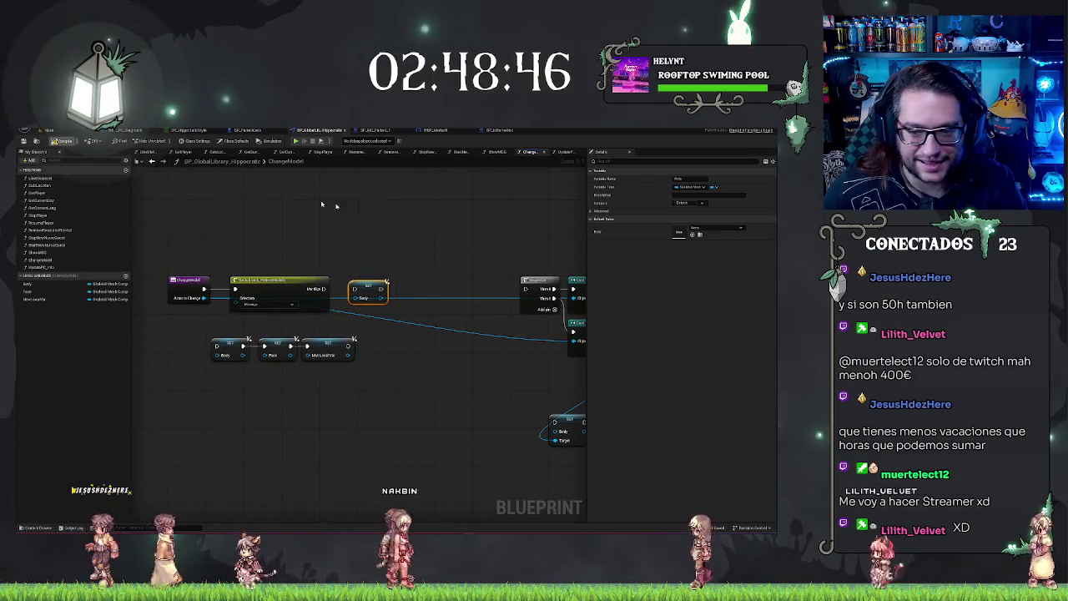
drag(357, 339, 308, 322)
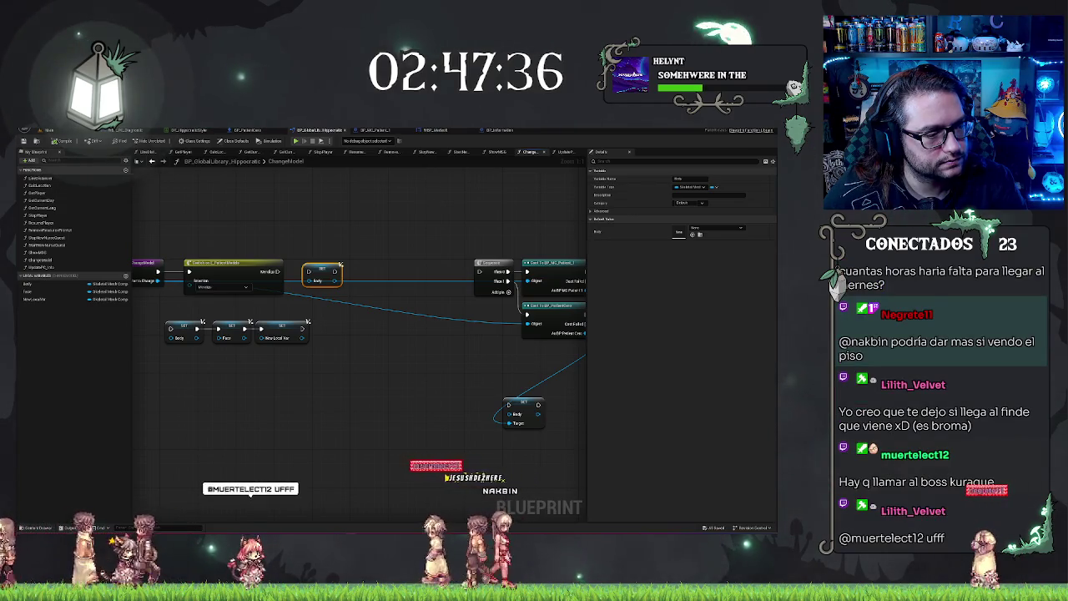
- Switch back to the main level editor tab
click(49, 130)
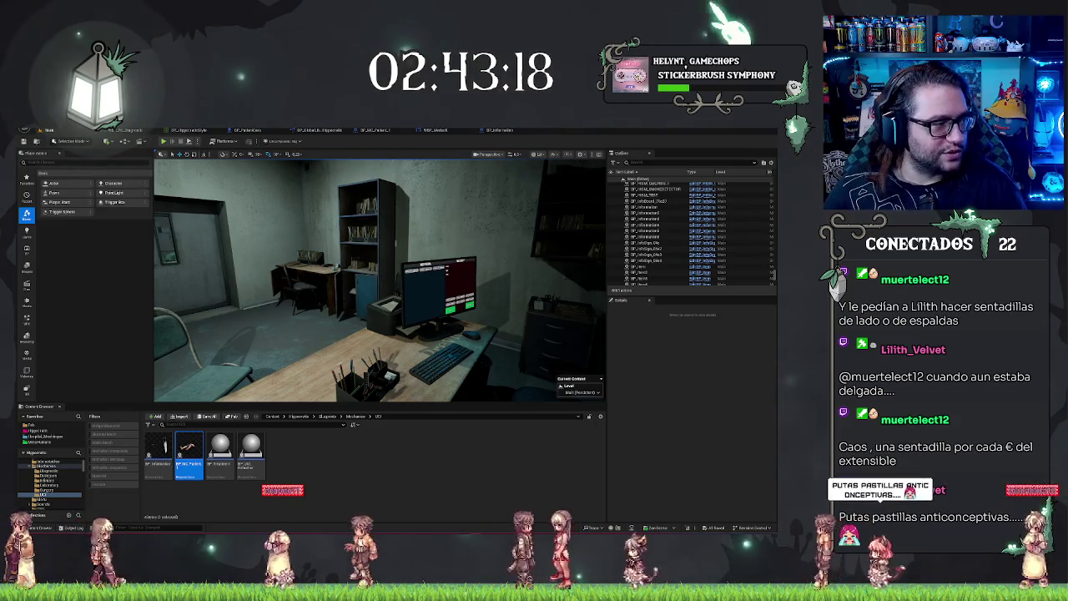
text(stat unit)
- Run 'stat unit' to overlay timing stats, then move the view toward the door wall
key(Return)
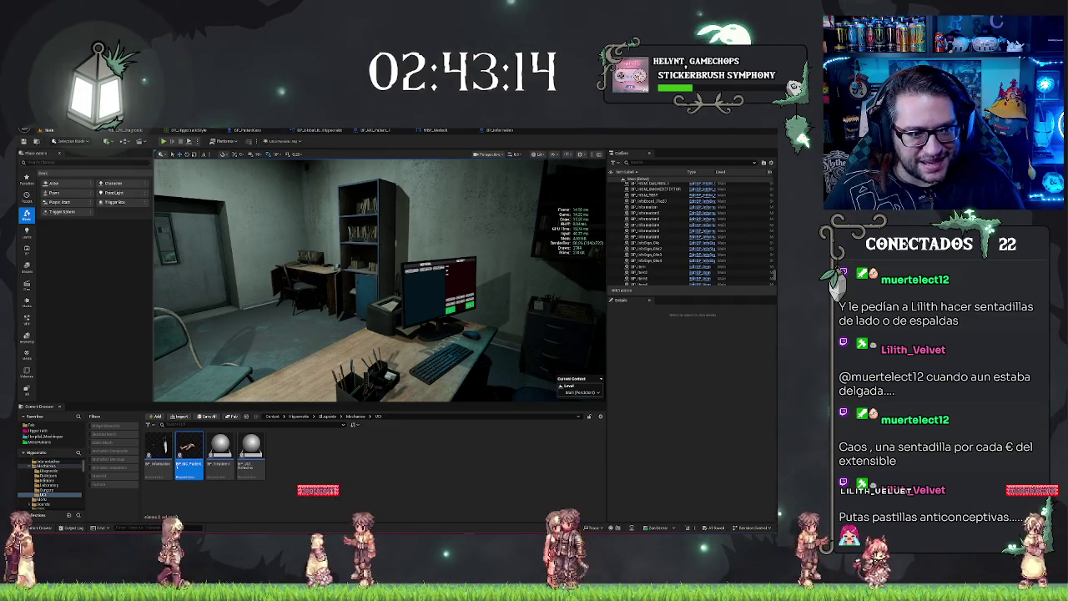
drag(380, 280, 500, 275)
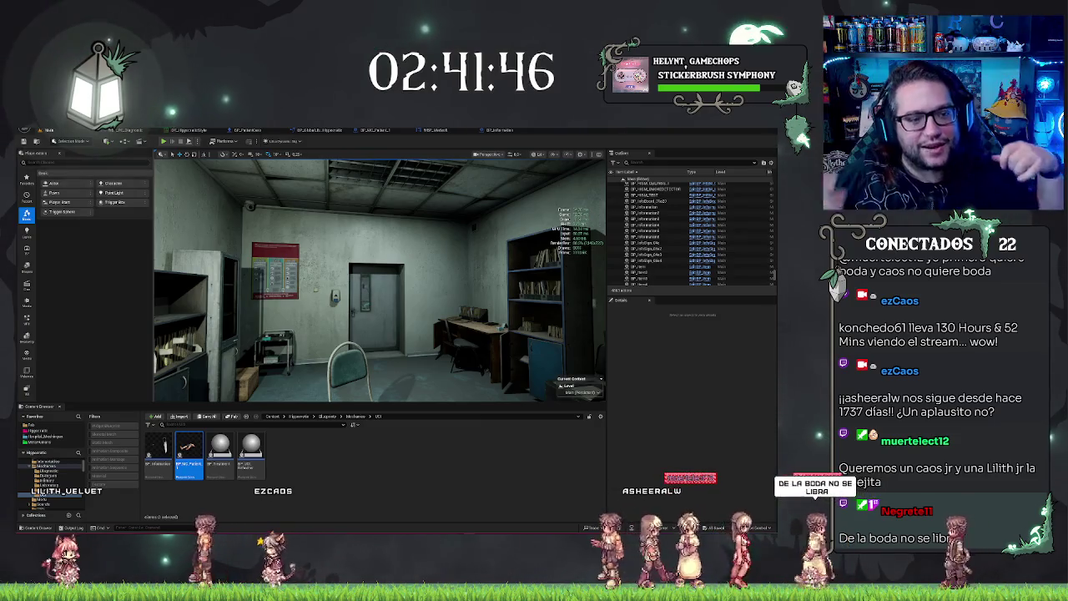
drag(537, 385, 382, 338)
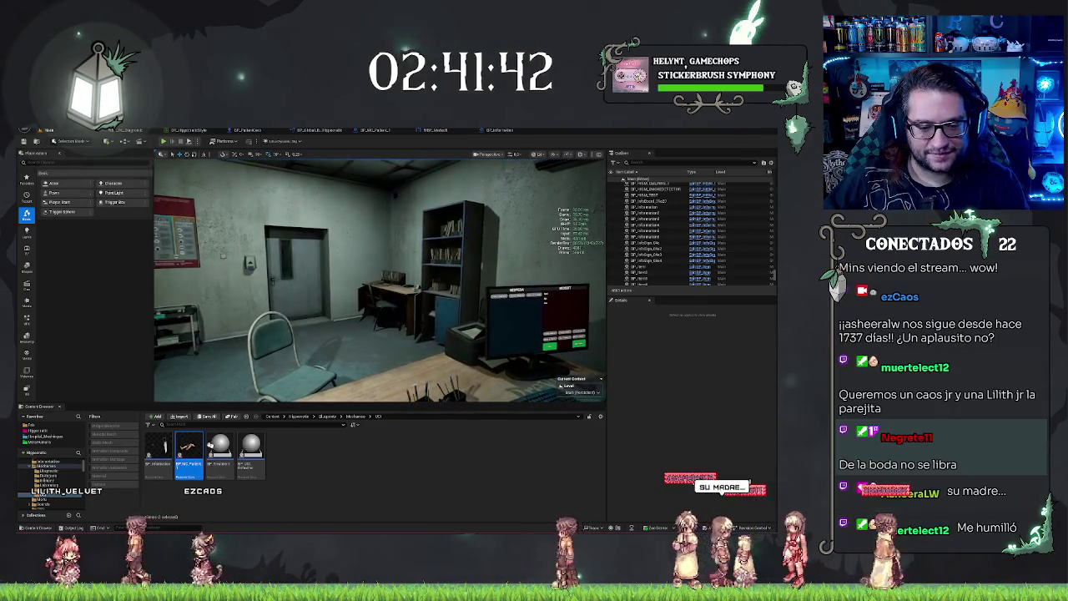
right_click(360, 475)
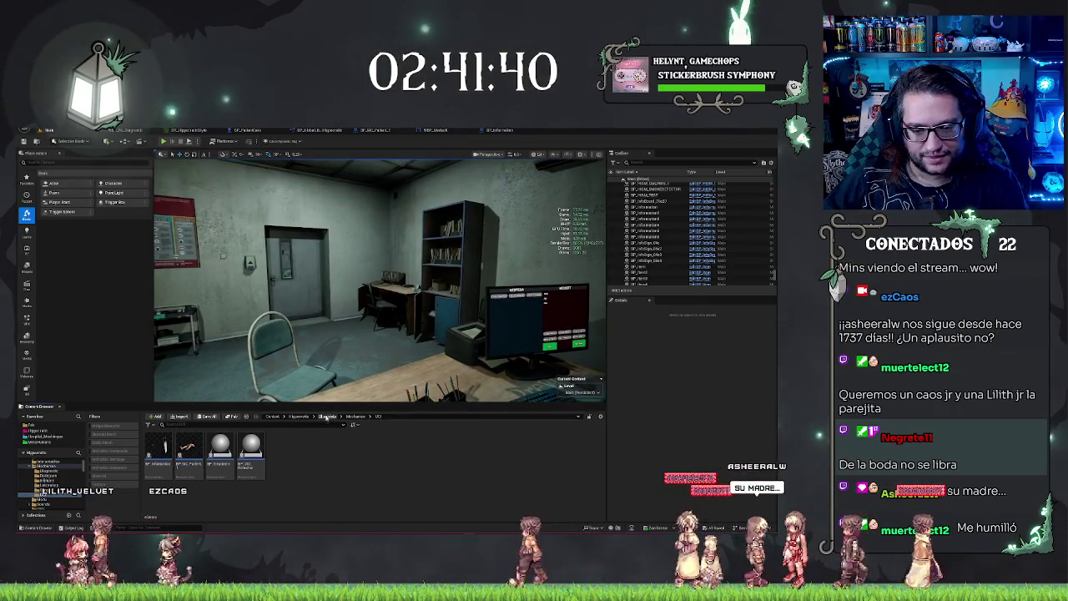
click(298, 416)
double_click(343, 447)
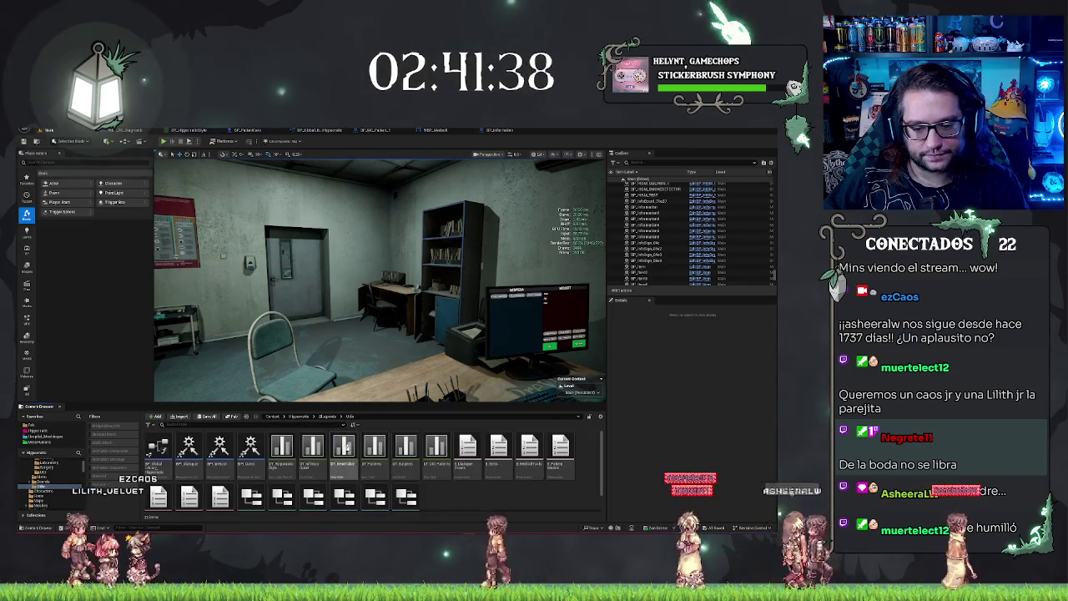
right_click(478, 499)
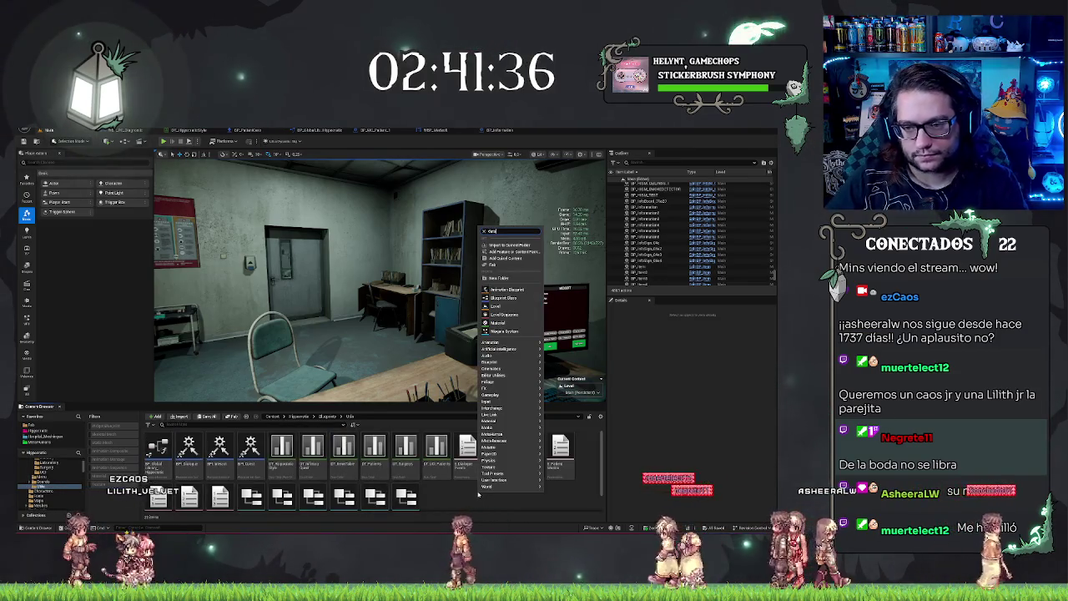
text(data)
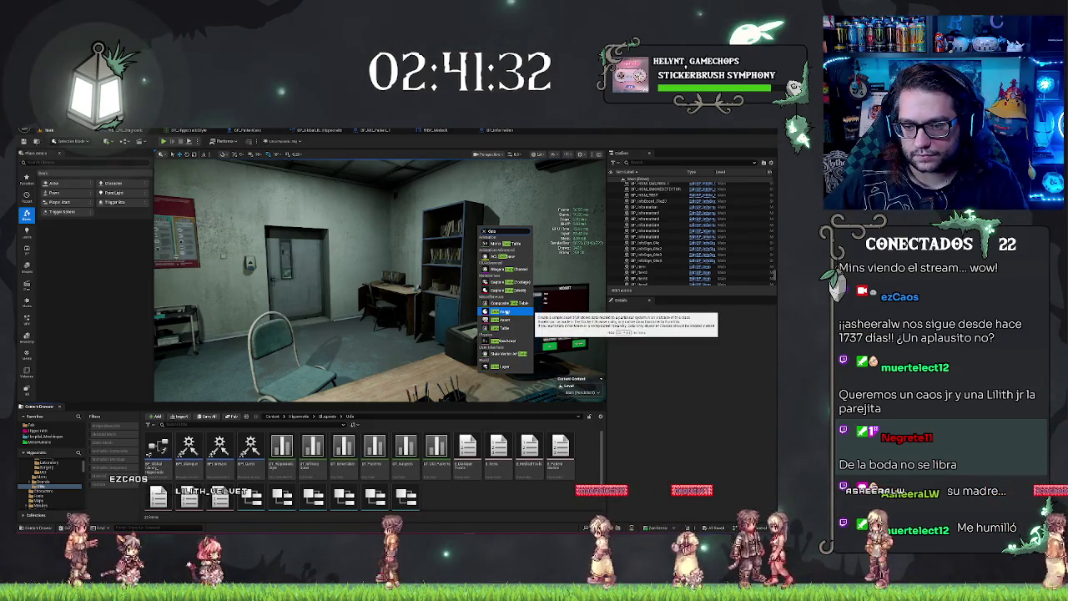
click(511, 312)
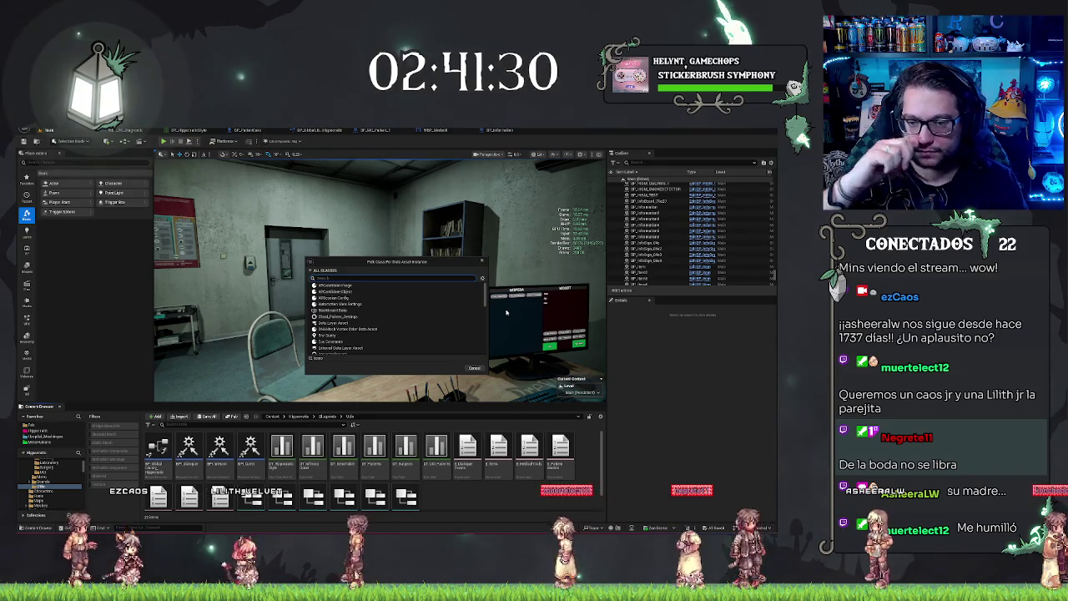
scroll(411, 342, down, 5)
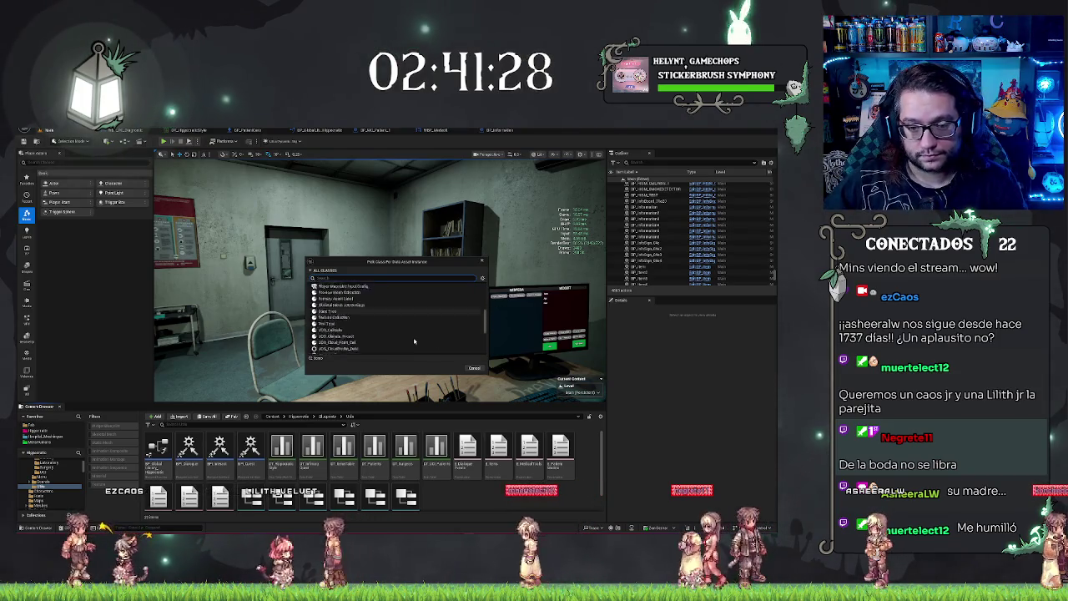
scroll(417, 341, up, 5)
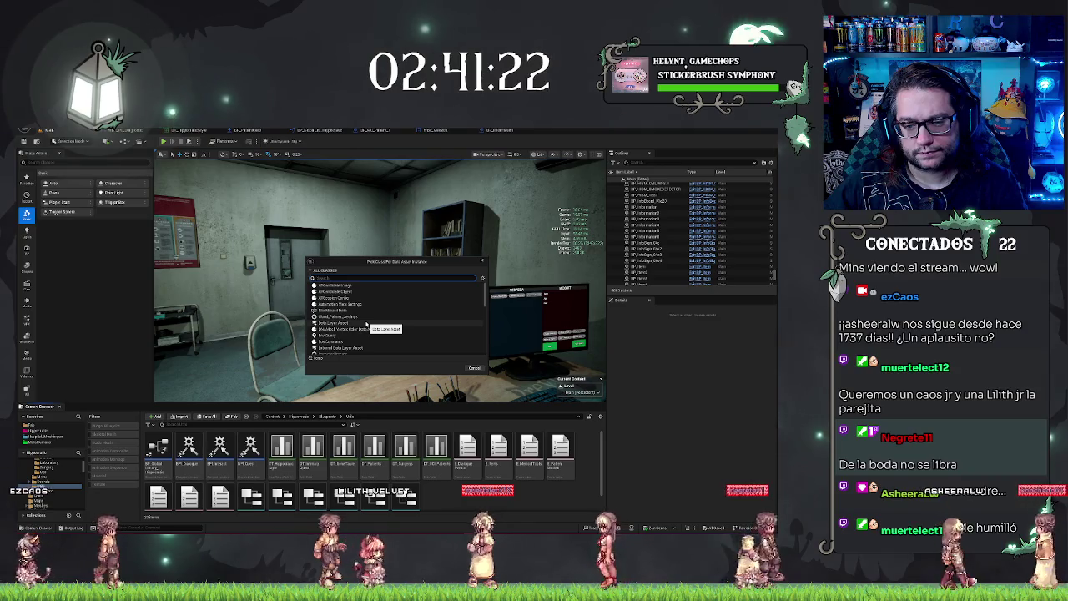
click(477, 370)
right_click(462, 501)
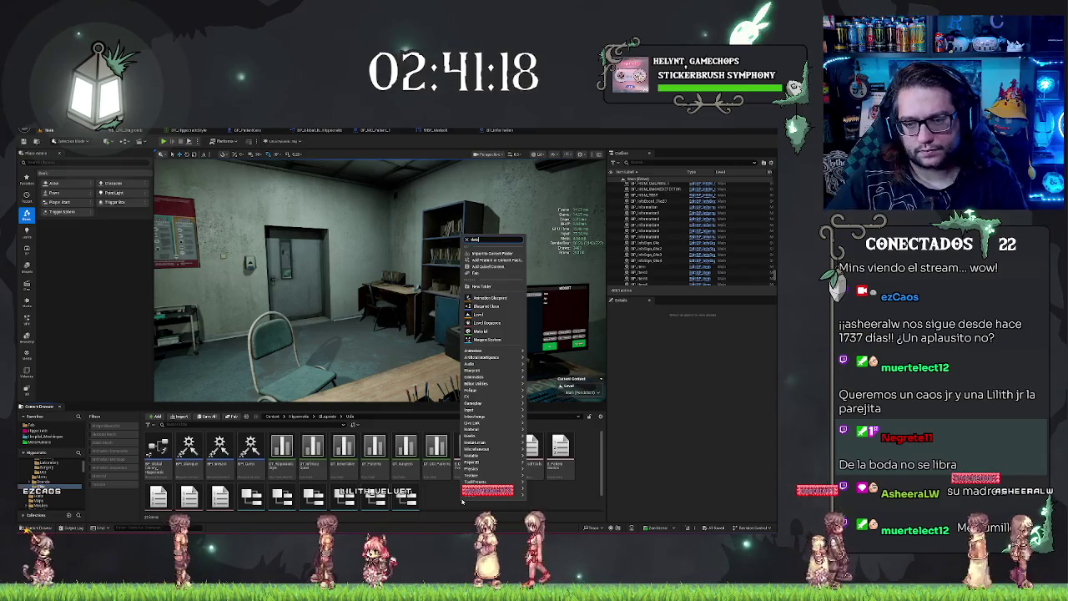
text(data)
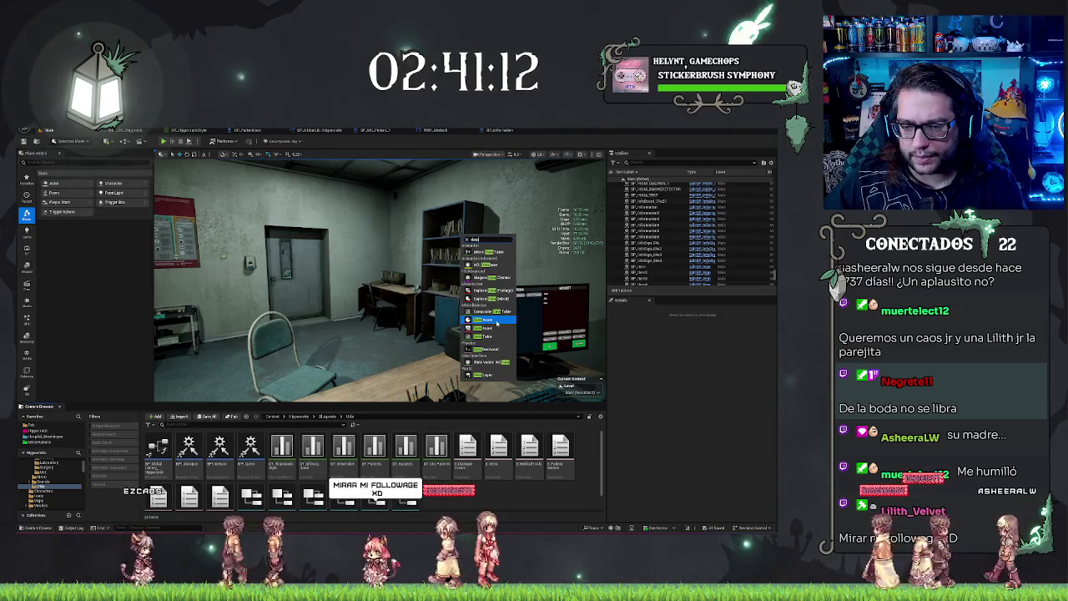
click(497, 323)
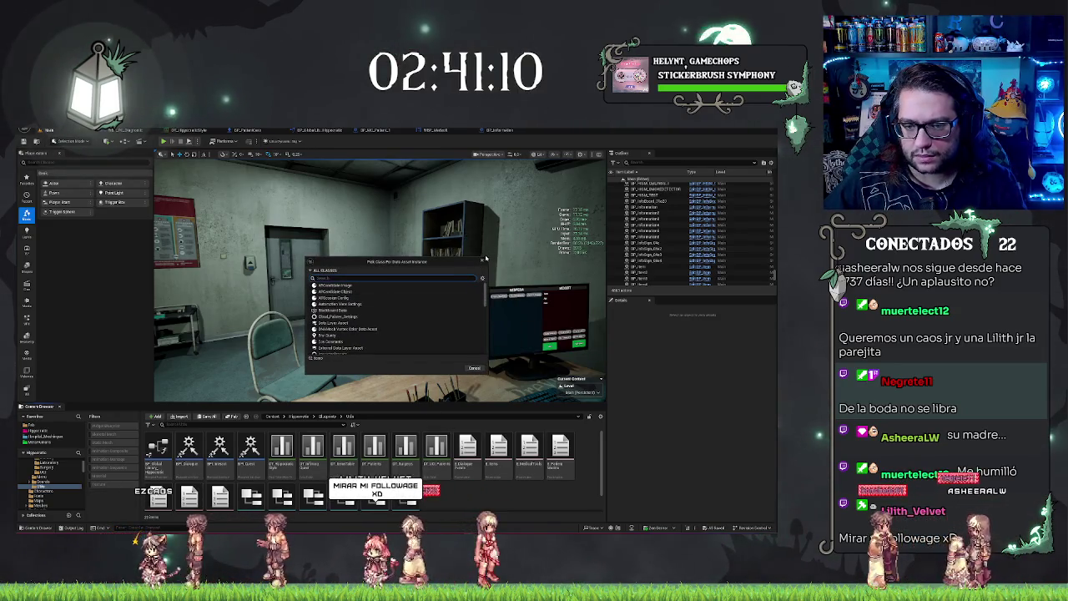
click(483, 262)
right_click(465, 502)
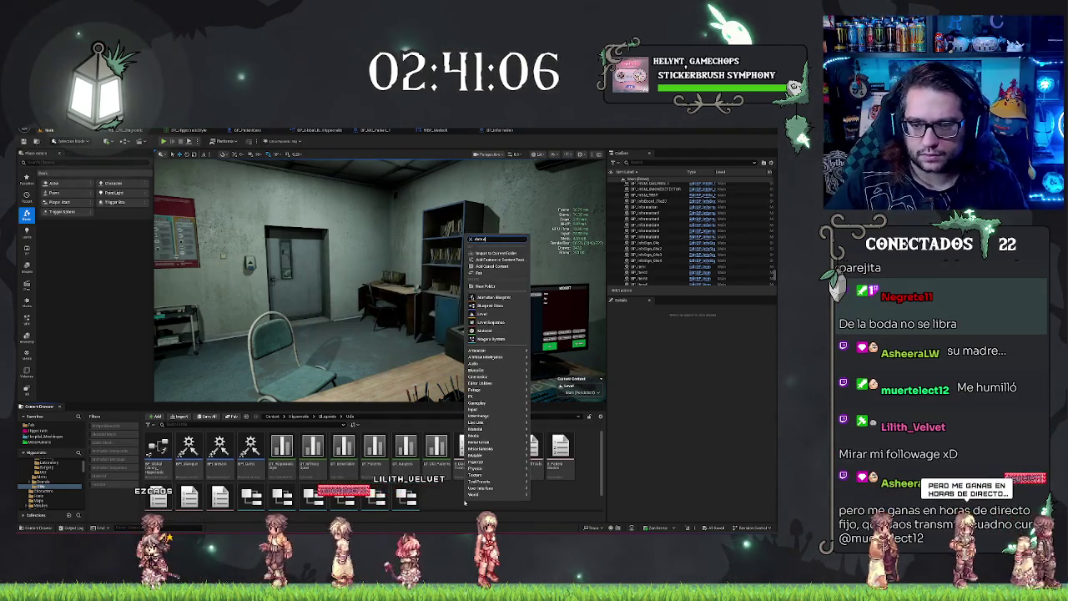
key(Escape)
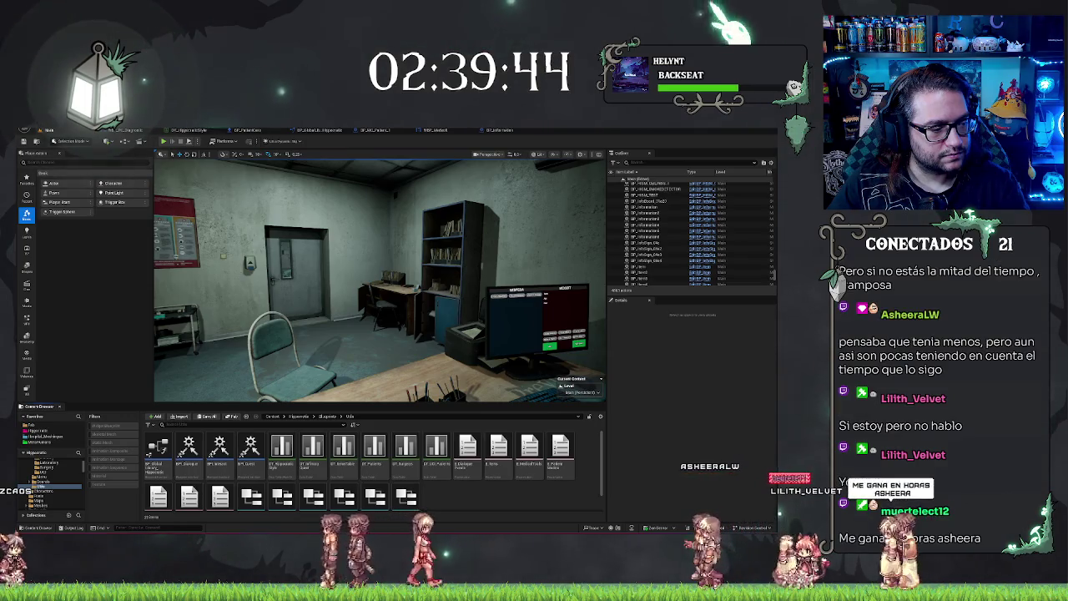
scroll(459, 509, down, 1)
- Create a Blueprint Class with parent PrimaryDataAsset, name it PDA_PatientModels, and open it
right_click(457, 489)
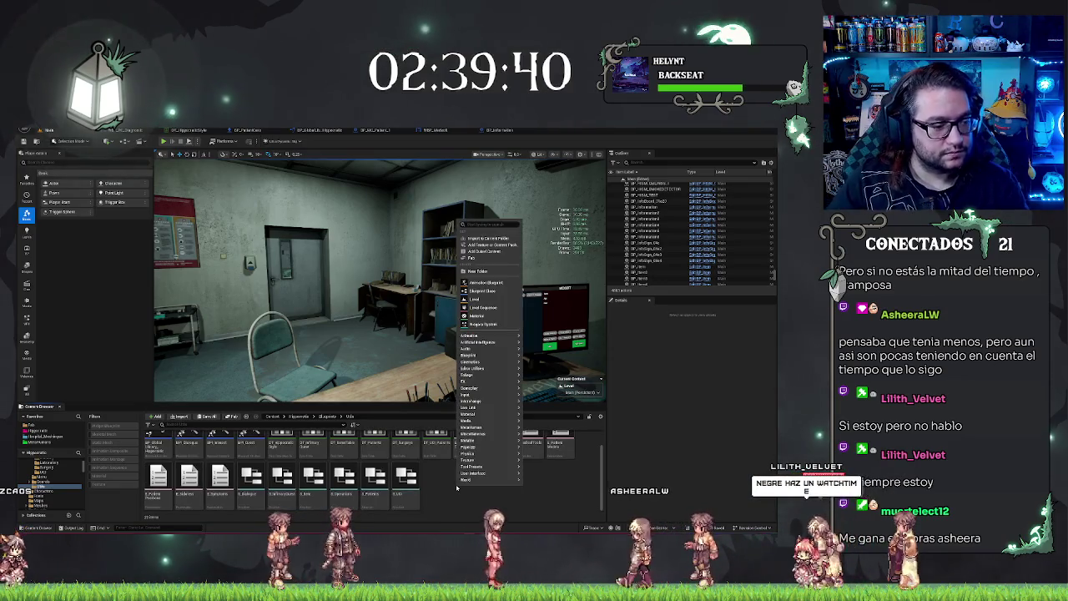
text(blueprint)
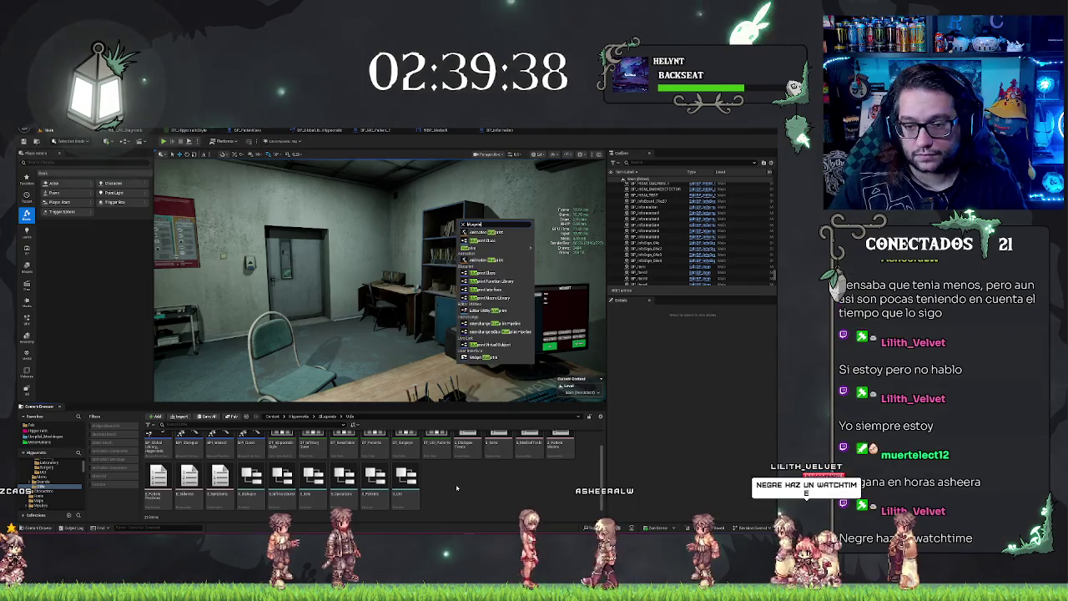
text( class)
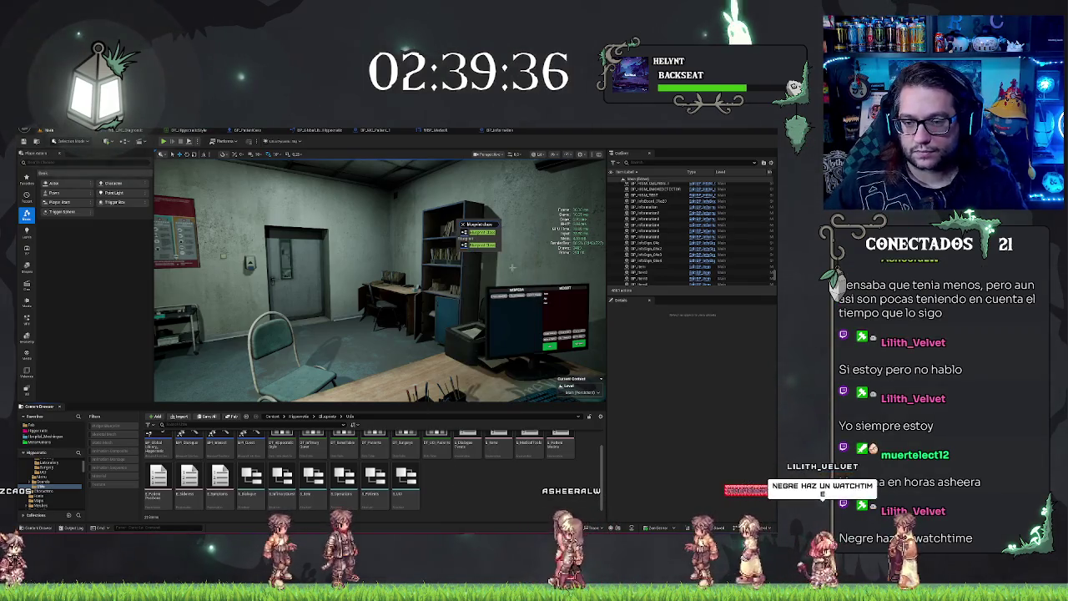
click(483, 248)
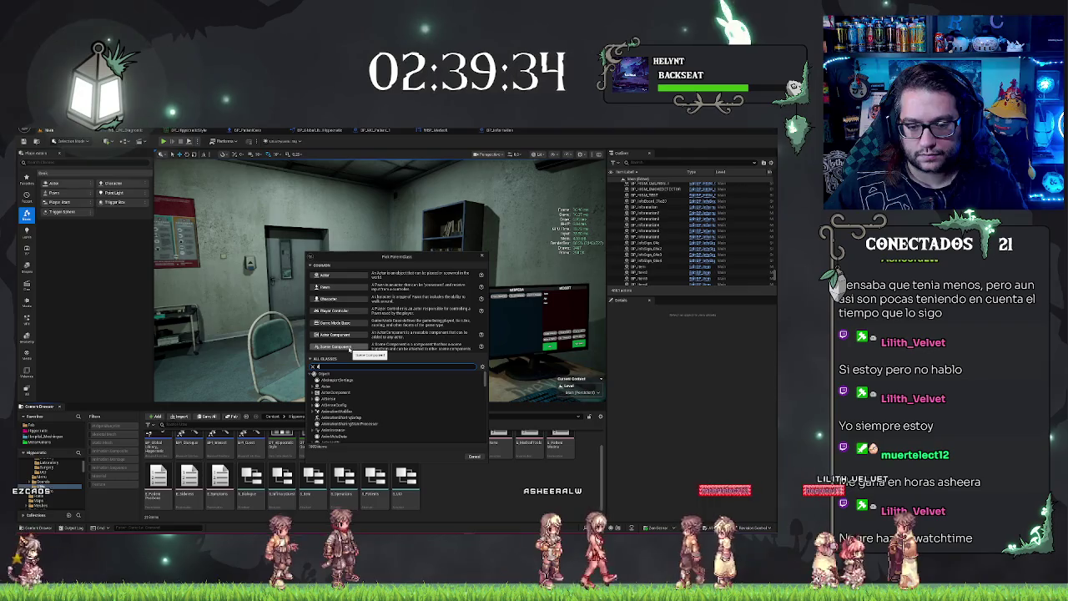
text(ataasset)
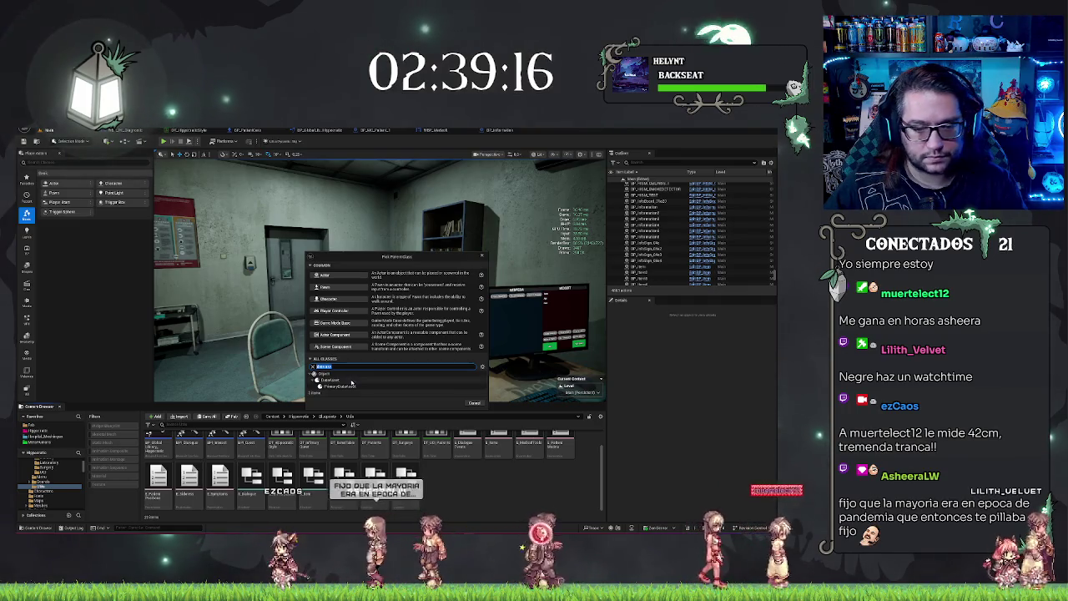
click(342, 387)
click(449, 402)
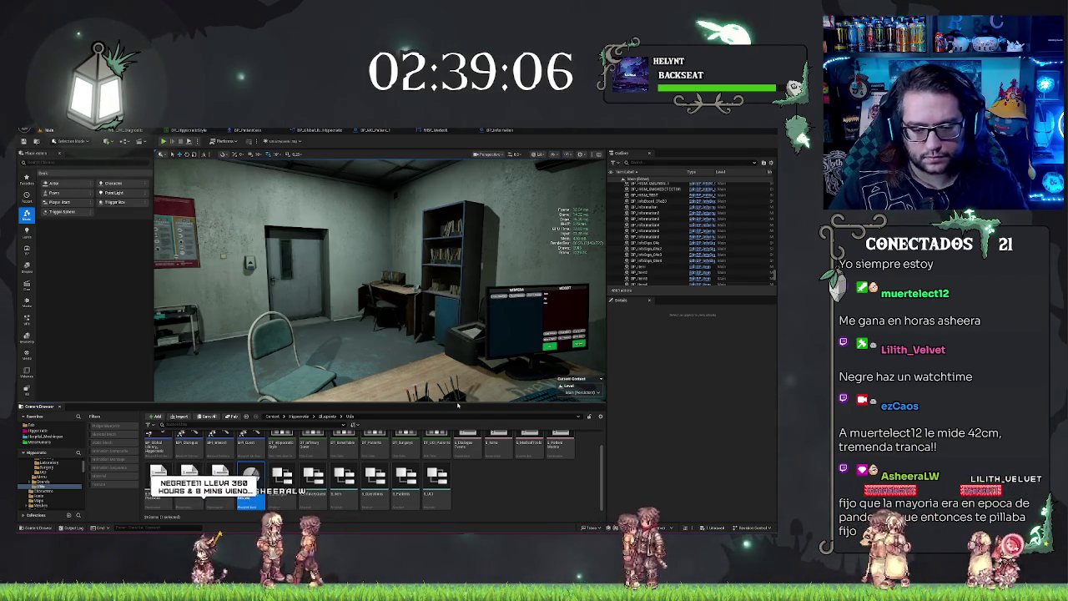
key(Return)
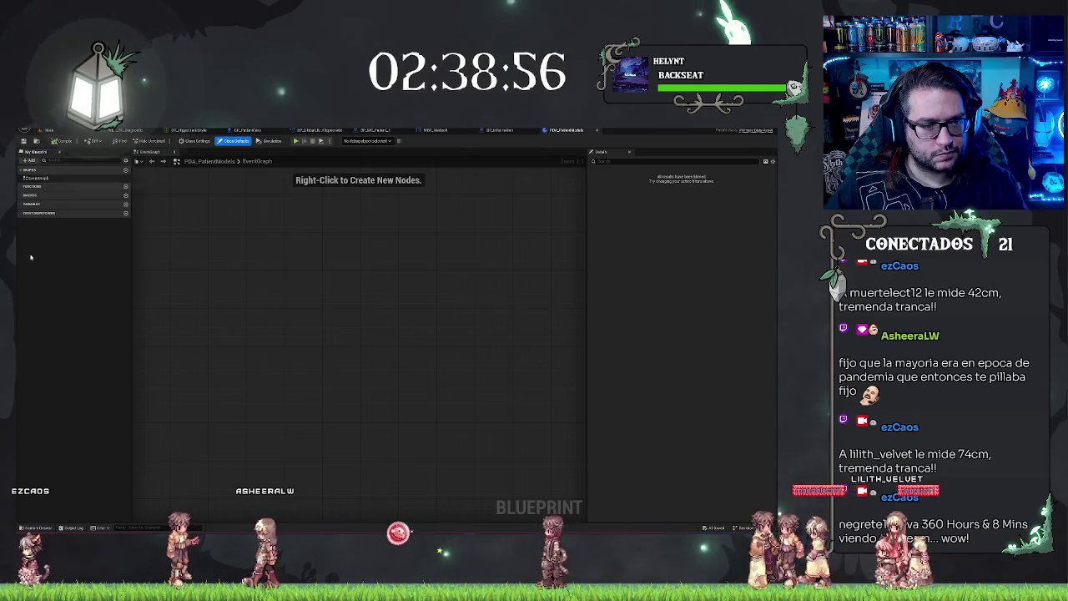
- Add three Boolean variables named Body, SkinMaterial and Face
click(30, 161)
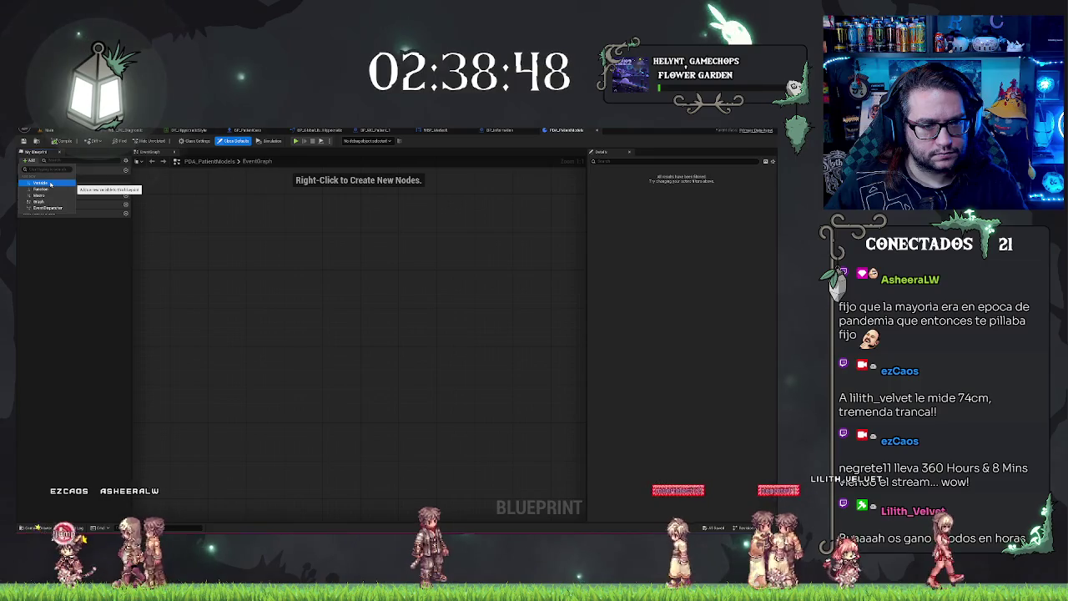
click(48, 182)
text(body)
key(Return)
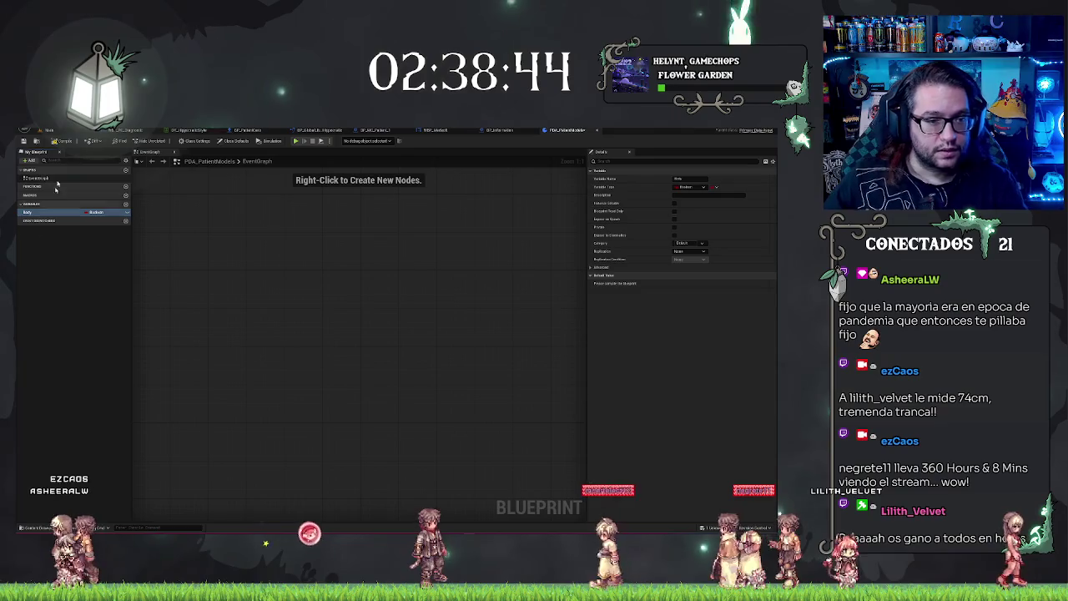
click(34, 160)
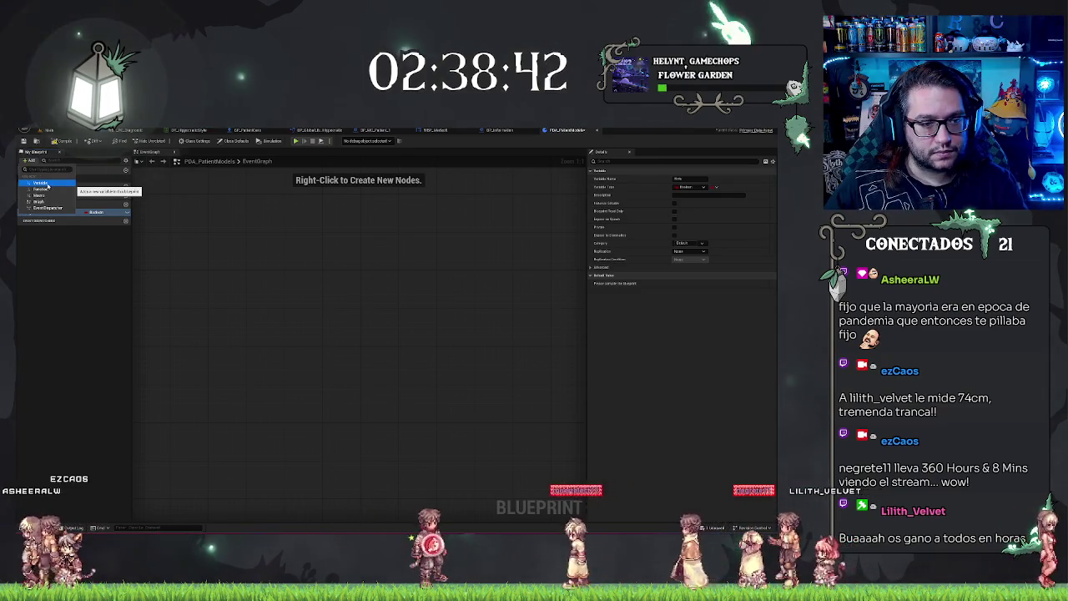
click(43, 182)
text(SkinMaterial)
key(Return)
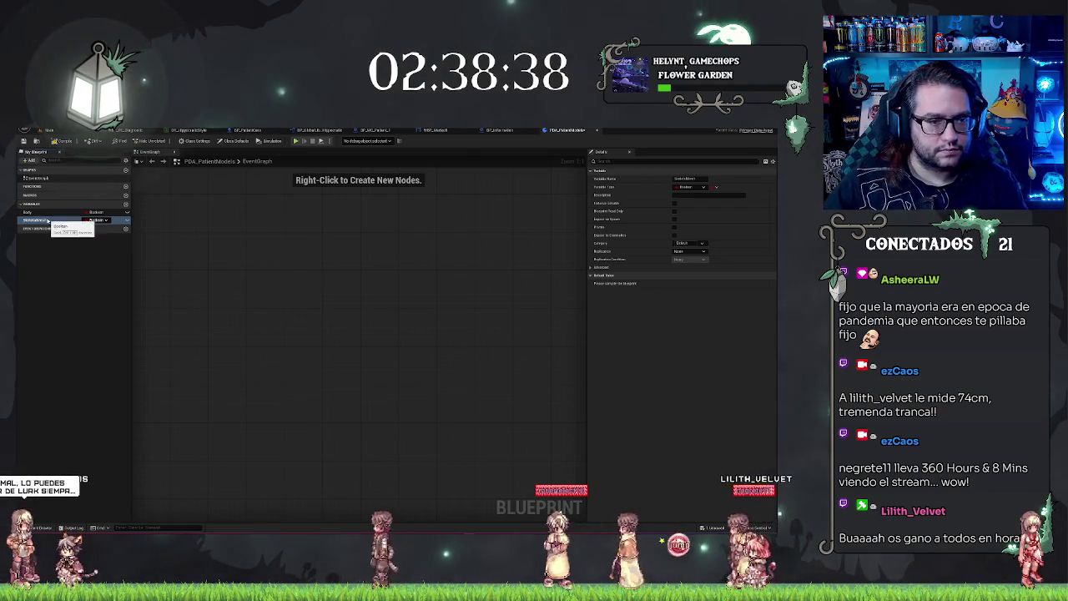
click(33, 160)
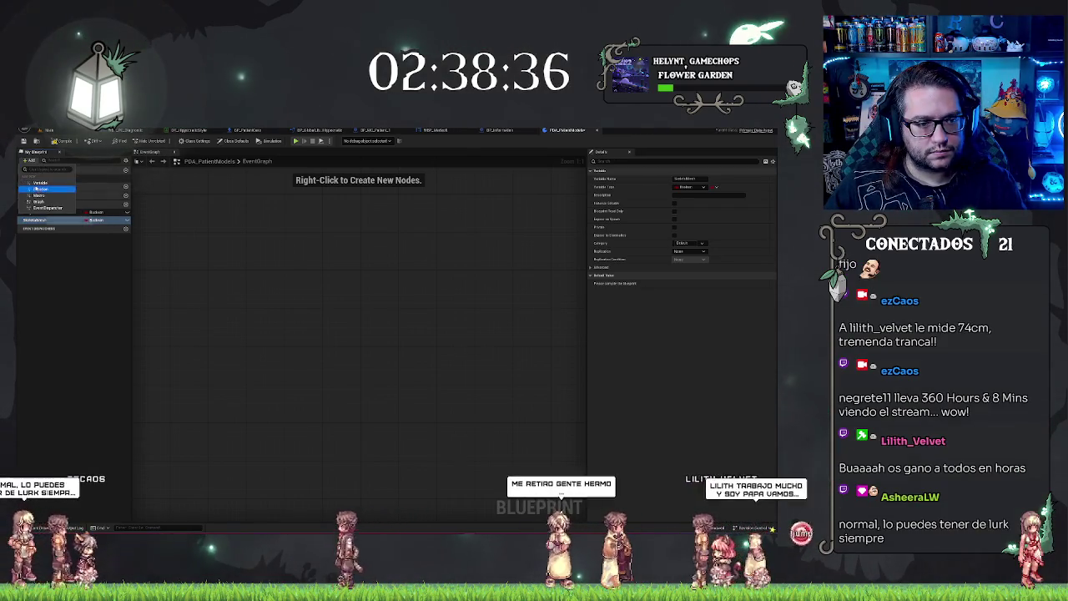
click(40, 183)
text(ce)
key(Return)
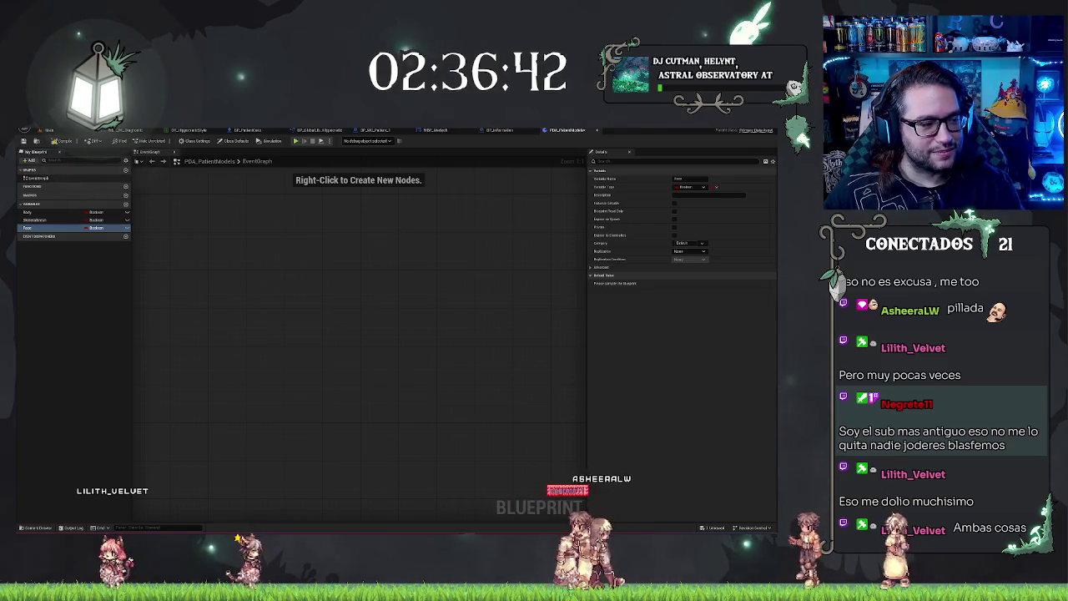
click(48, 208)
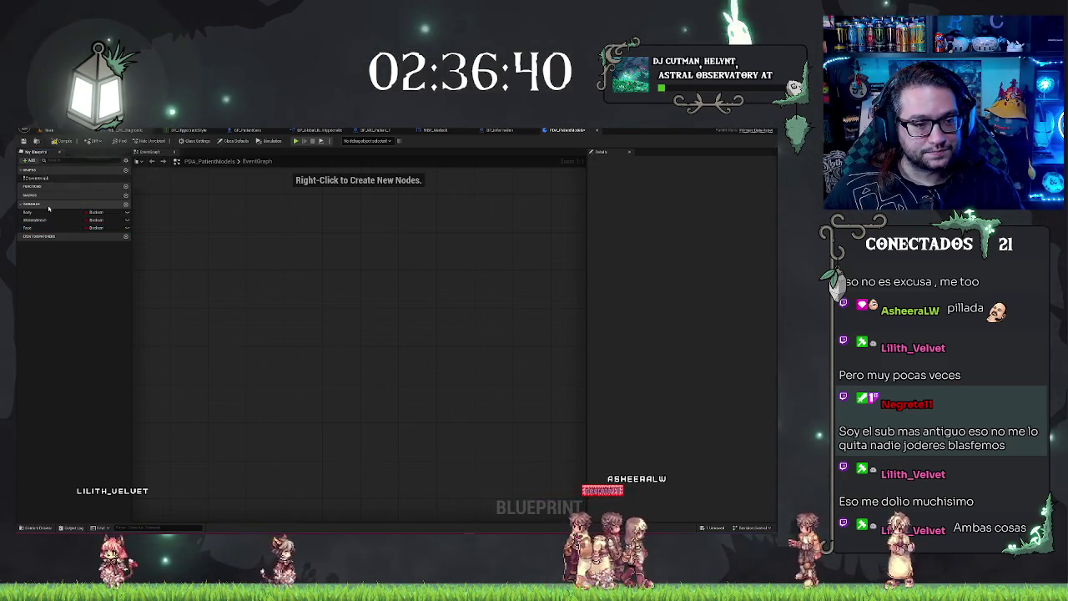
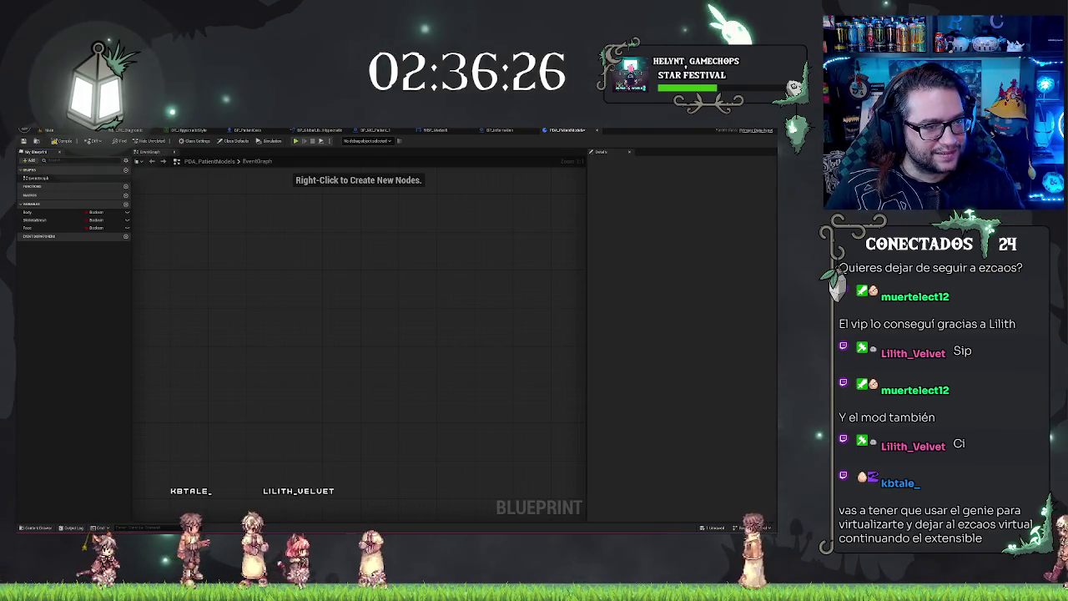
- Bring the browser showing the ComfyUI Imagen3D workflow up over the Blueprint graph
key(alt+Tab)
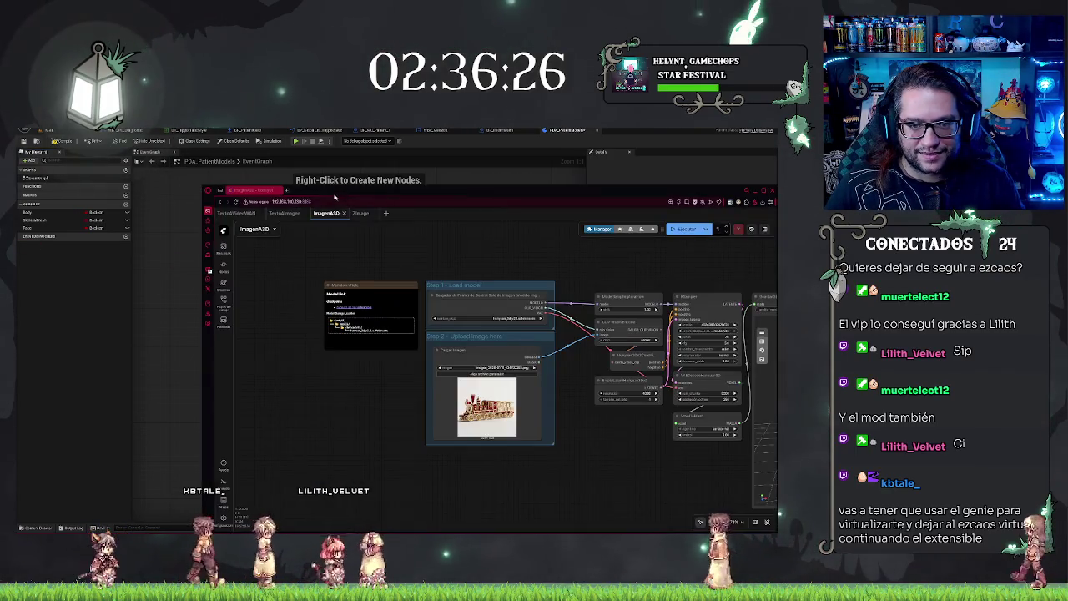
- Maximize the ComfyUI browser, view the TextoAImagen workflow, then return to Unreal Engine
double_click(330, 193)
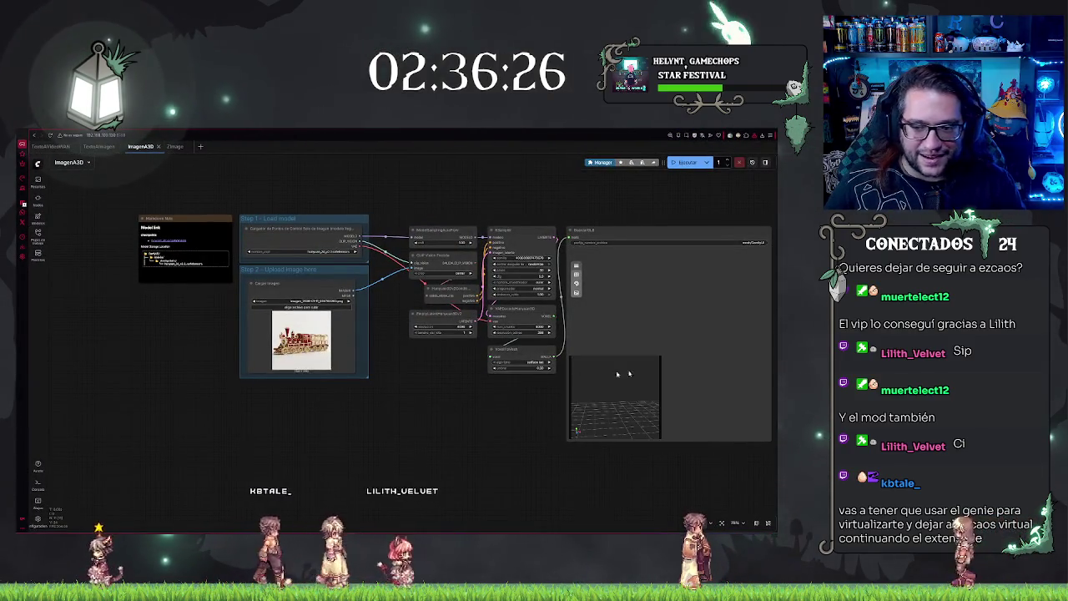
click(99, 146)
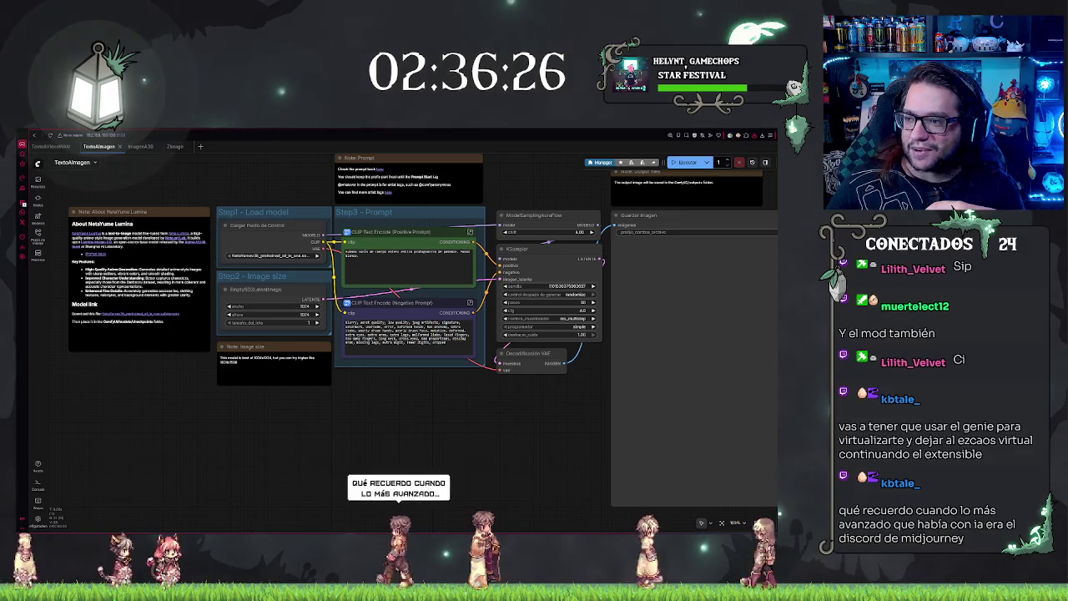
key(alt+Tab)
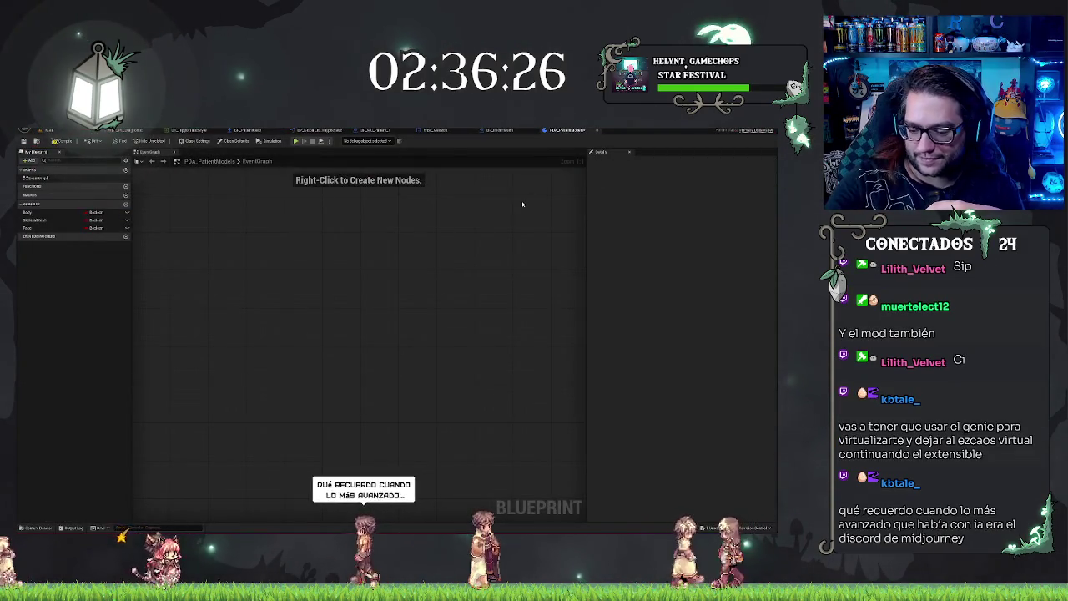